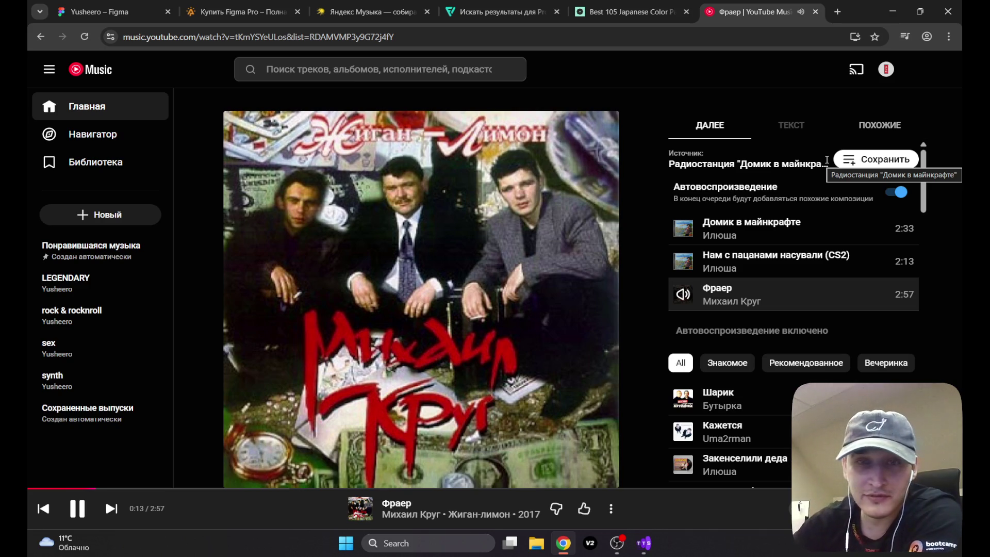
Step: Stay on YouTube Music after the leave-site prompt and step back to the previous track
{"action": "mouse_move", "coordinate": [328, 149]}
{"action": "mouse_move", "coordinate": [720, 237]}
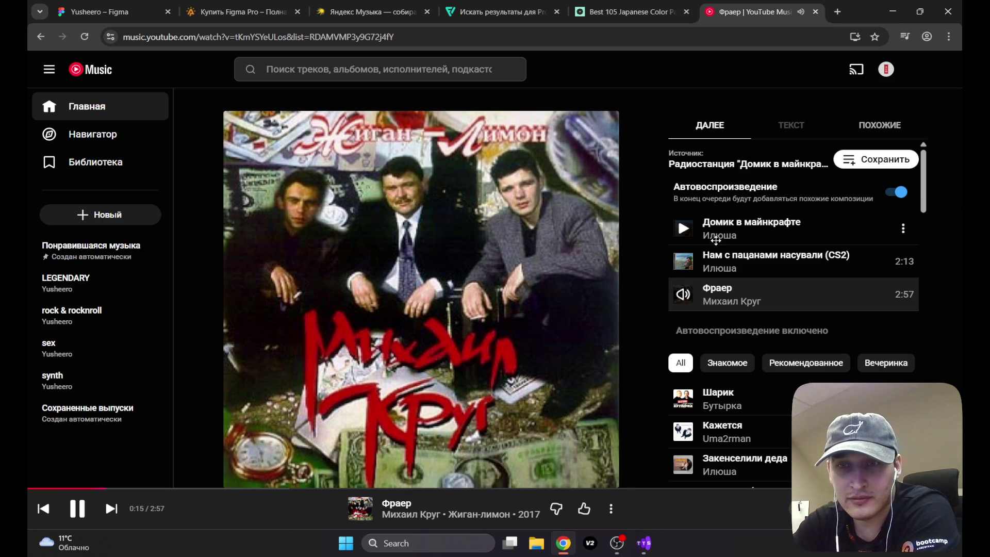
{"action": "left_click", "coordinate": [42, 37]}
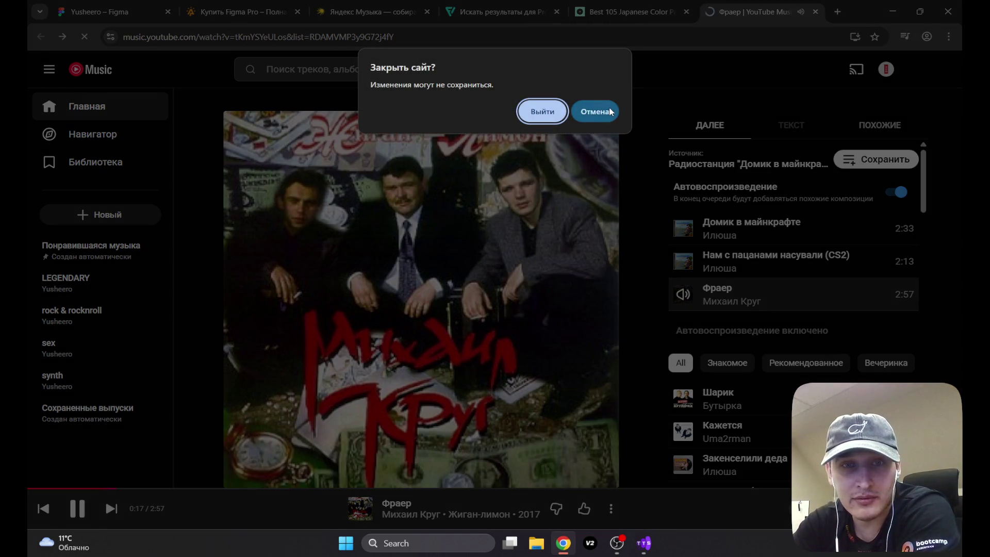
{"action": "left_click", "coordinate": [595, 112]}
{"action": "left_click", "coordinate": [44, 509]}
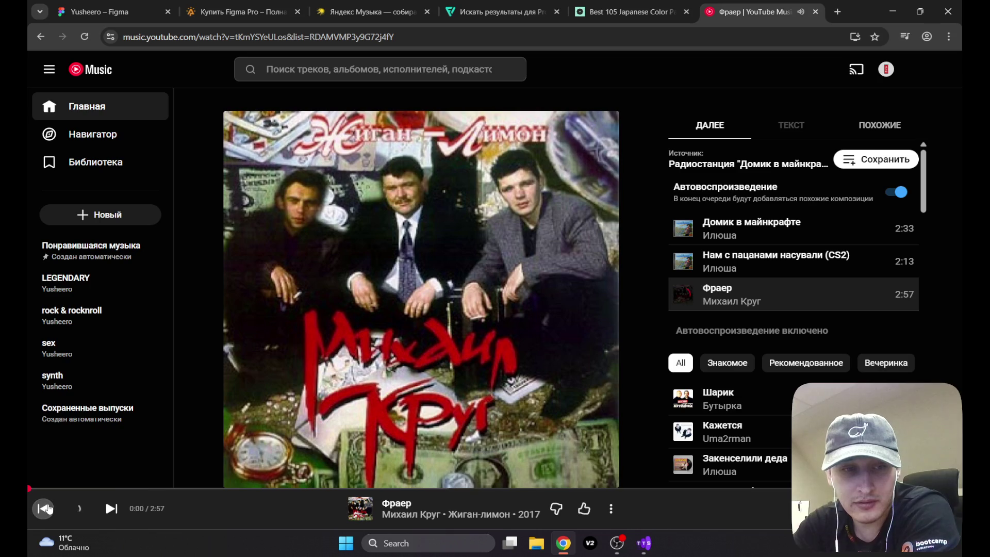
{"action": "left_click", "coordinate": [45, 509]}
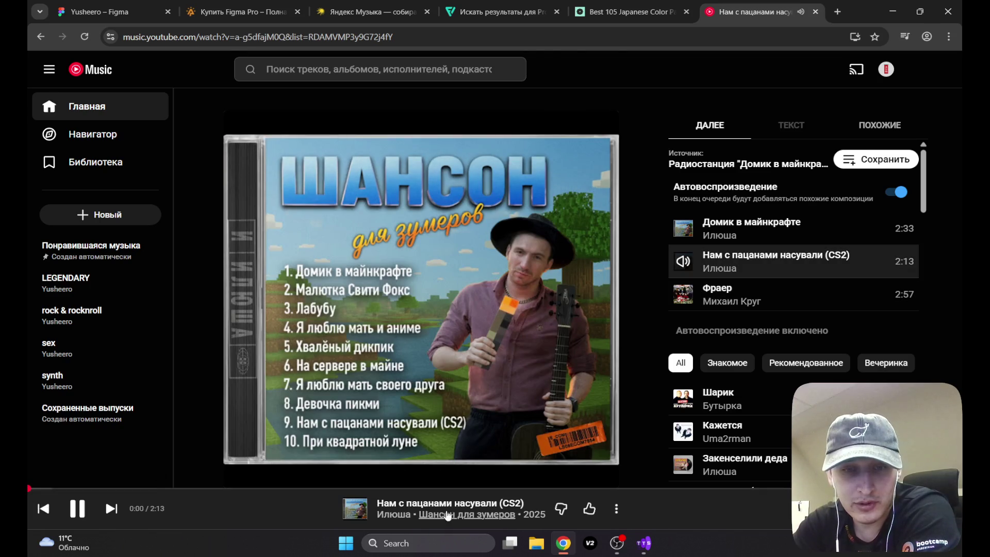
Step: Open Илюша's artist page and play Я люблю мать своего друга from Топ треков
{"action": "left_click", "coordinate": [395, 515]}
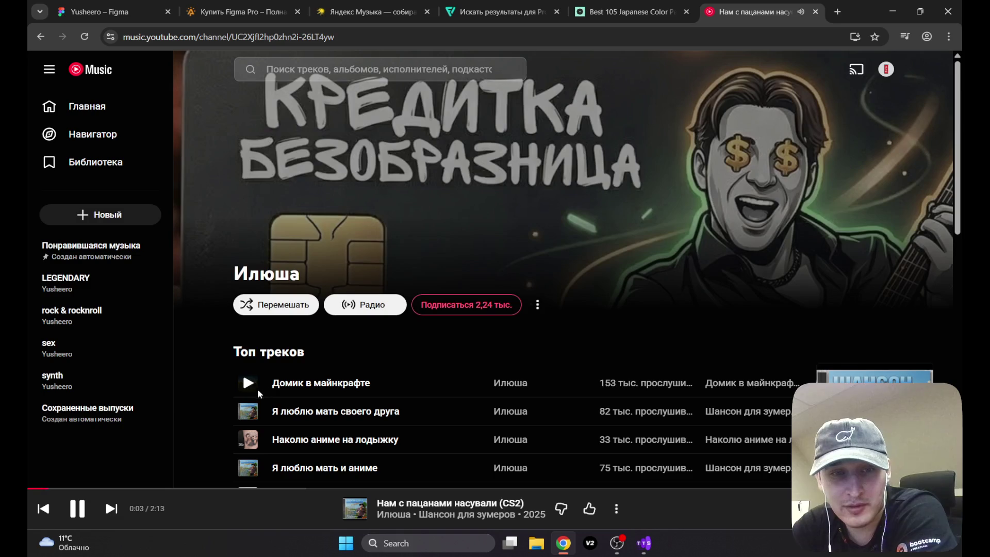
{"action": "mouse_move", "coordinate": [247, 416]}
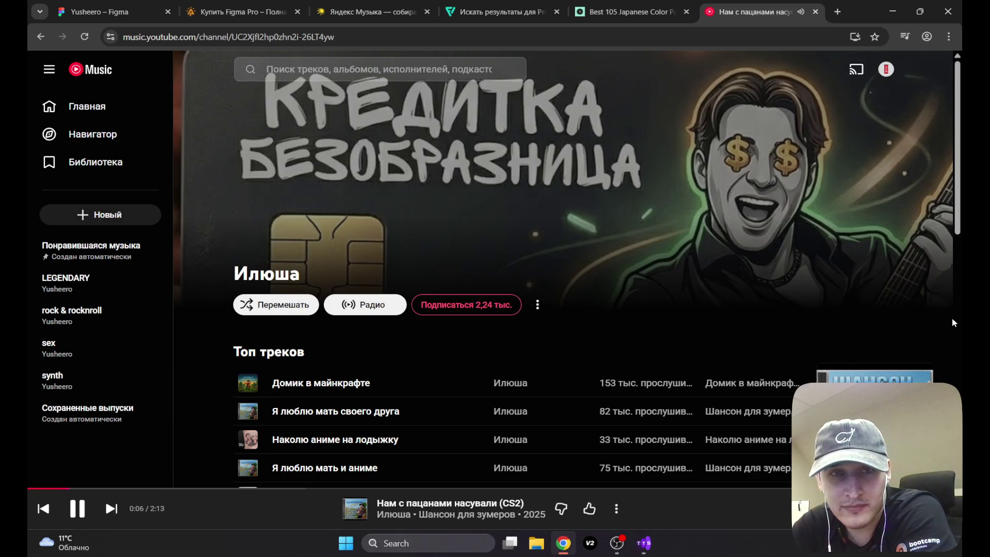
{"action": "scroll", "coordinate": [948, 201], "scroll_direction": "down", "scroll_amount": 3}
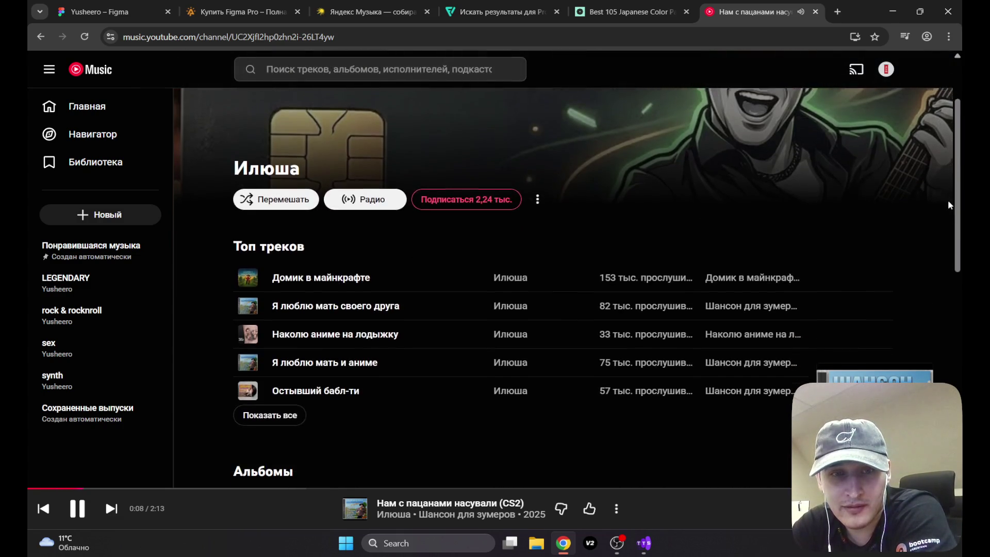
{"action": "mouse_move", "coordinate": [251, 276]}
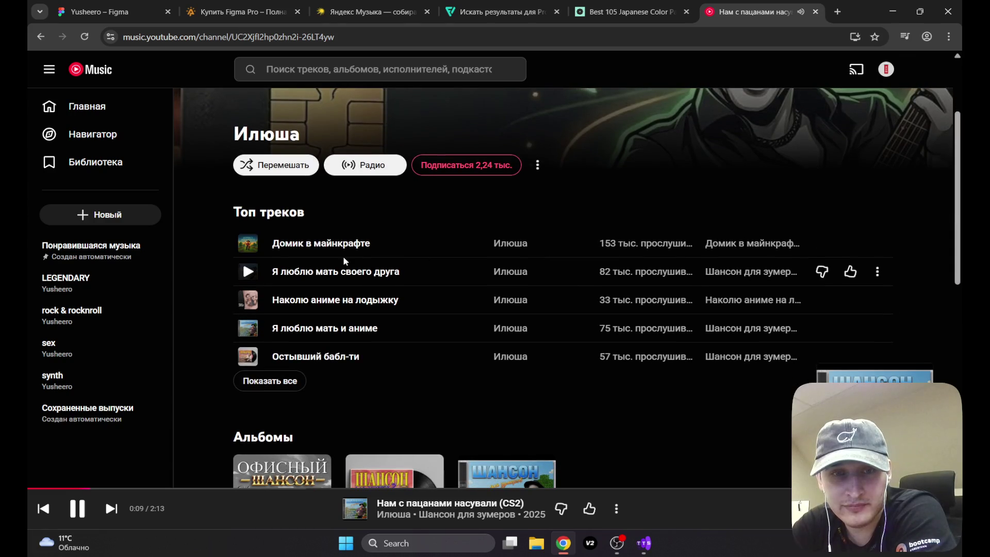
{"action": "left_click", "coordinate": [248, 272]}
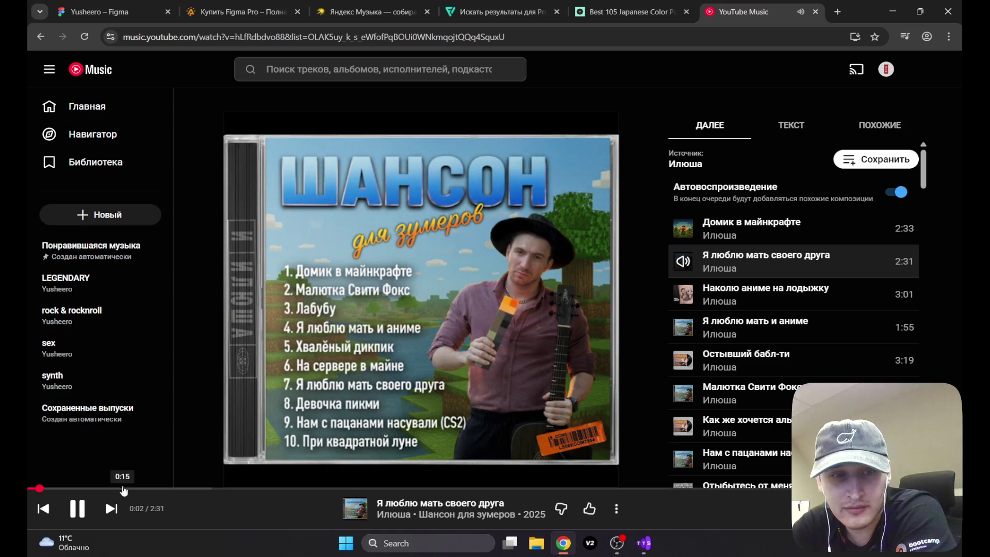
Step: Seek ahead in Я люблю мать своего друга, pause it, then play Я люблю мать и аниме from the queue
{"action": "left_click", "coordinate": [147, 489]}
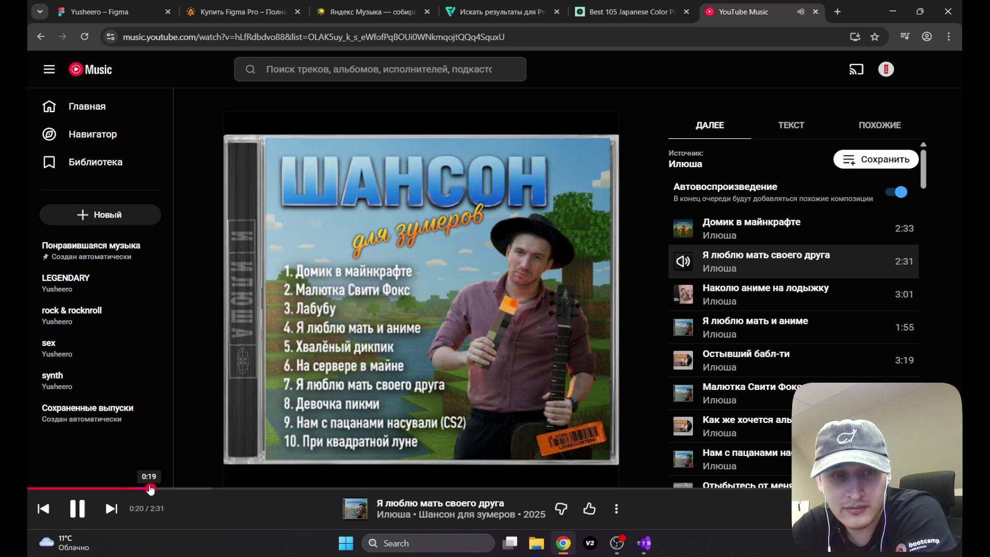
{"action": "left_click", "coordinate": [258, 489]}
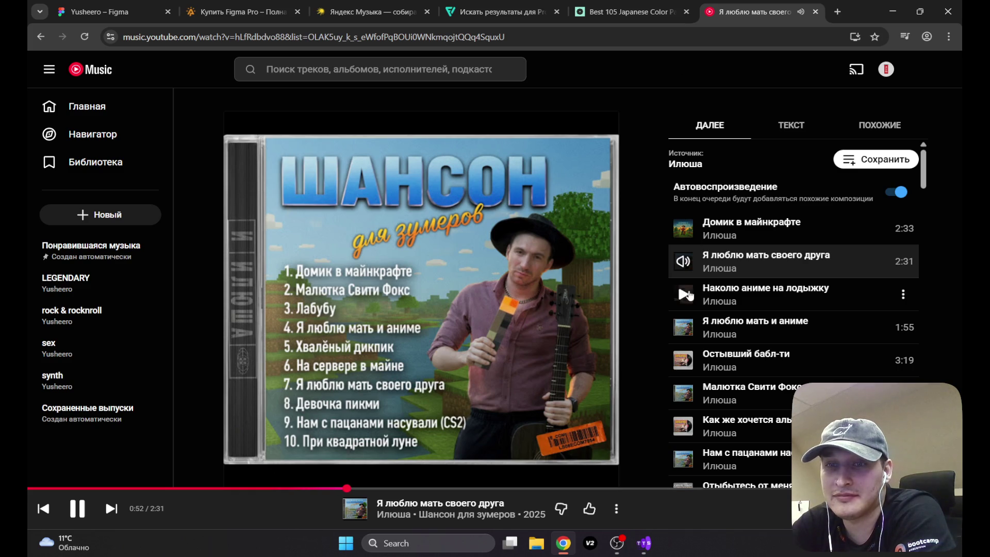
{"action": "left_click", "coordinate": [78, 508]}
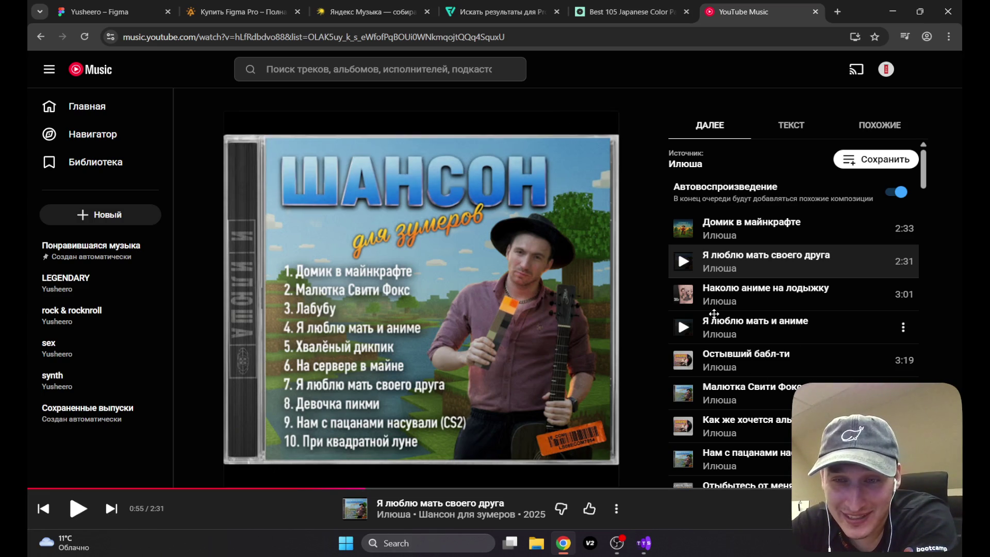
{"action": "left_click", "coordinate": [683, 328]}
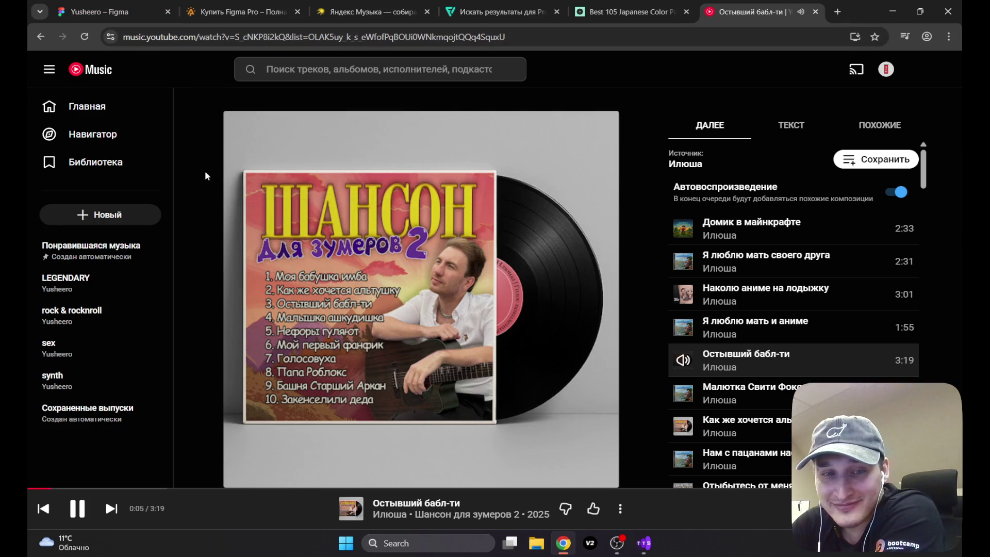
Step: Return to Илюша's artist page and play the top track Домик в майнкрафте
{"action": "left_click", "coordinate": [43, 40]}
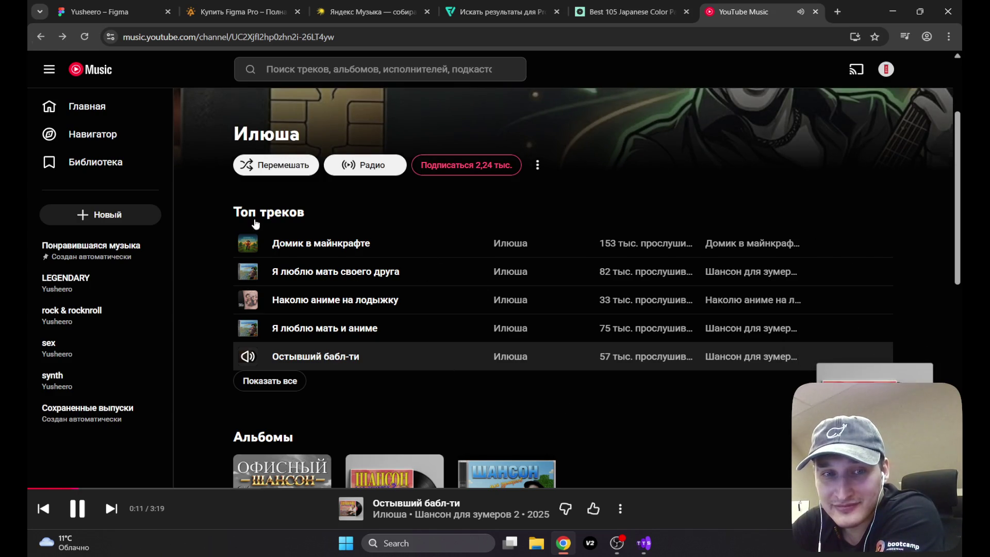
{"action": "left_click", "coordinate": [249, 244]}
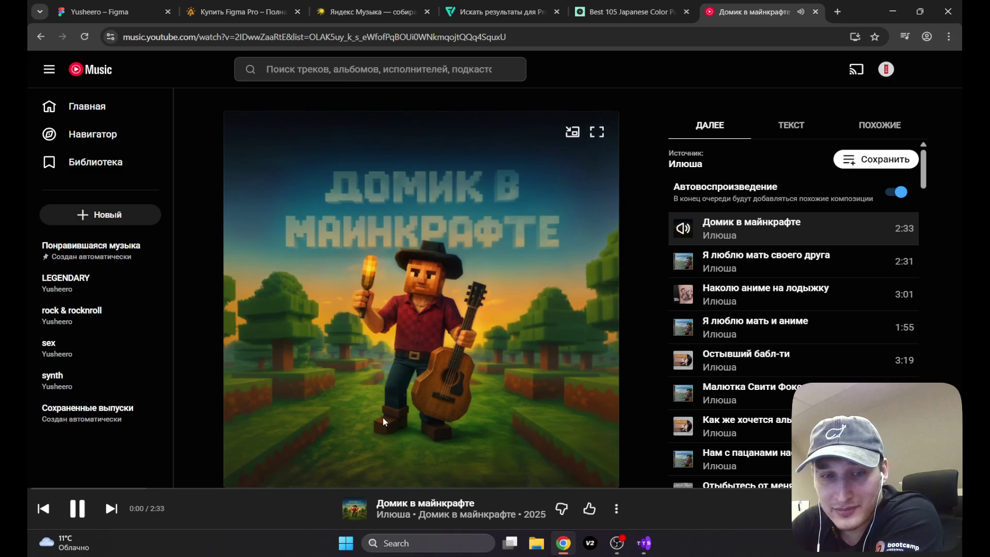
{"action": "left_click", "coordinate": [393, 514]}
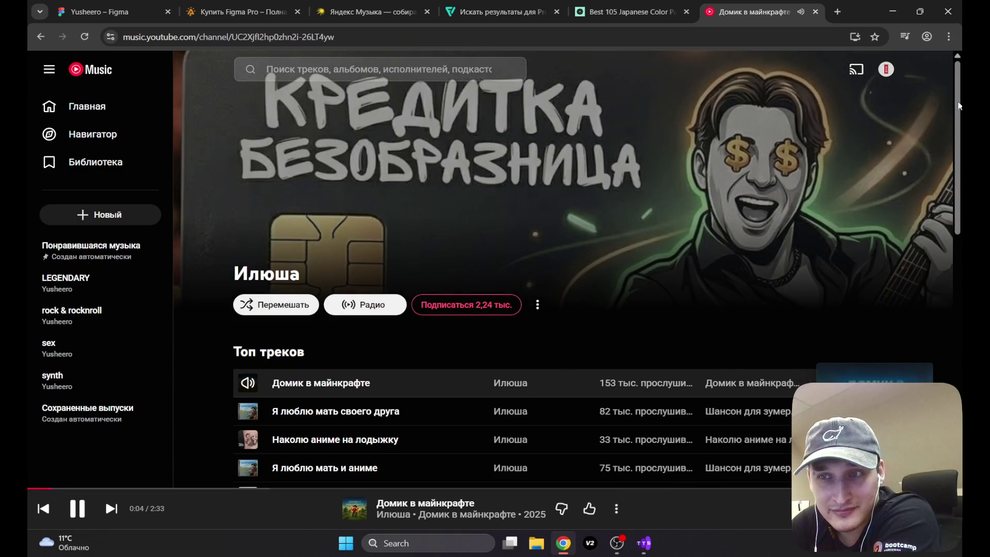
{"action": "left_click_drag", "start_coordinate": [957, 104], "coordinate": [953, 222]}
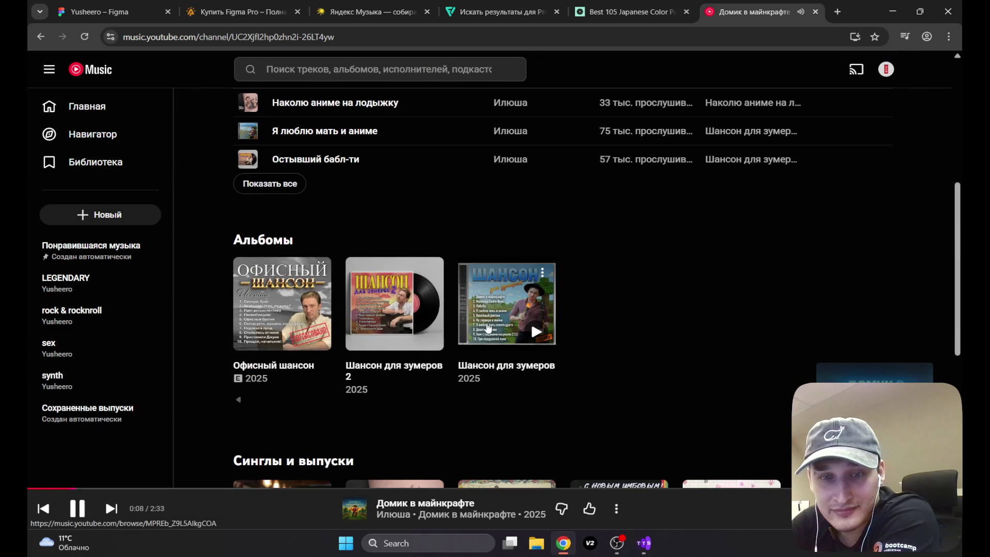
Step: Open the album Шансон для зумеров, play Малютка Свити Фокс and На сервере в майне, then reload
{"action": "left_click", "coordinate": [467, 331]}
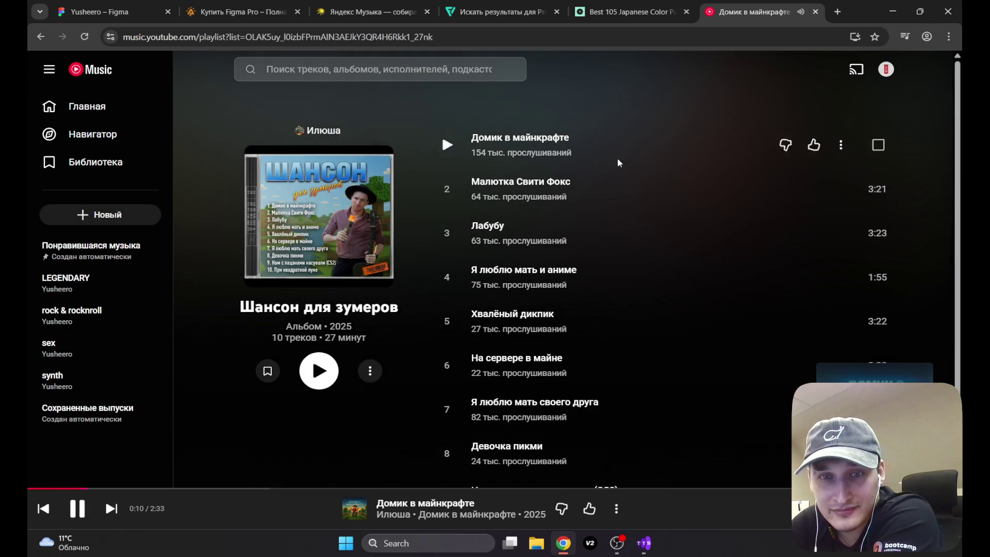
{"action": "left_click", "coordinate": [448, 189]}
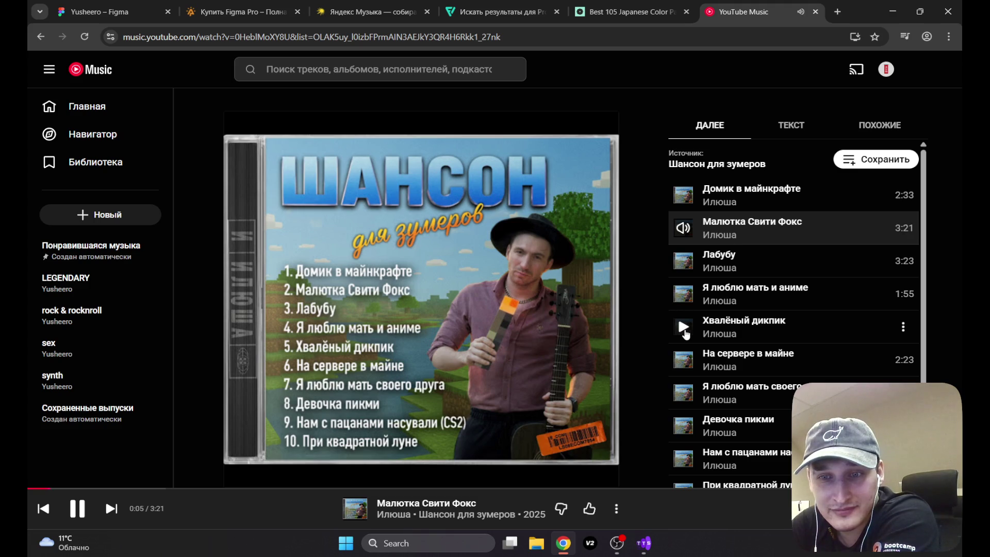
{"action": "left_click", "coordinate": [684, 360]}
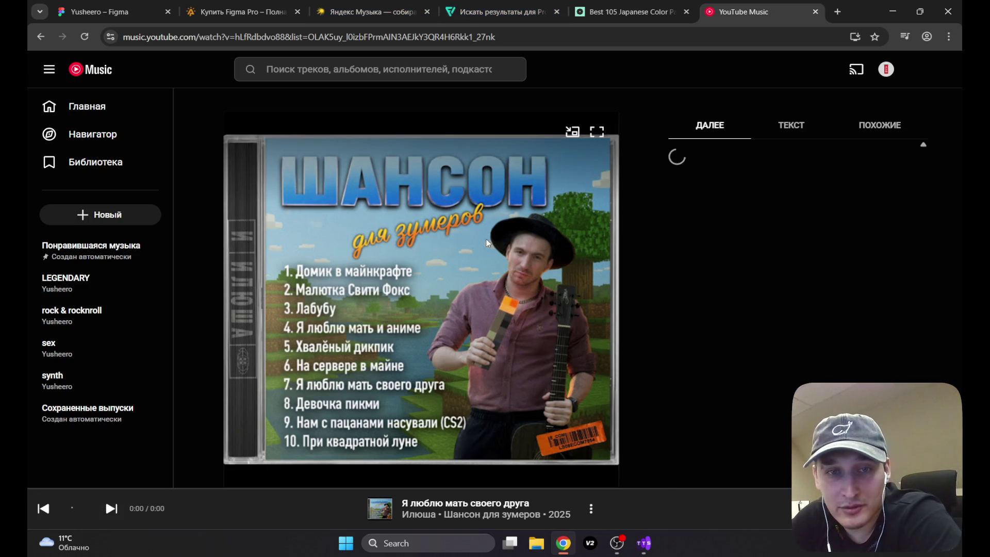
{"action": "left_click", "coordinate": [82, 33]}
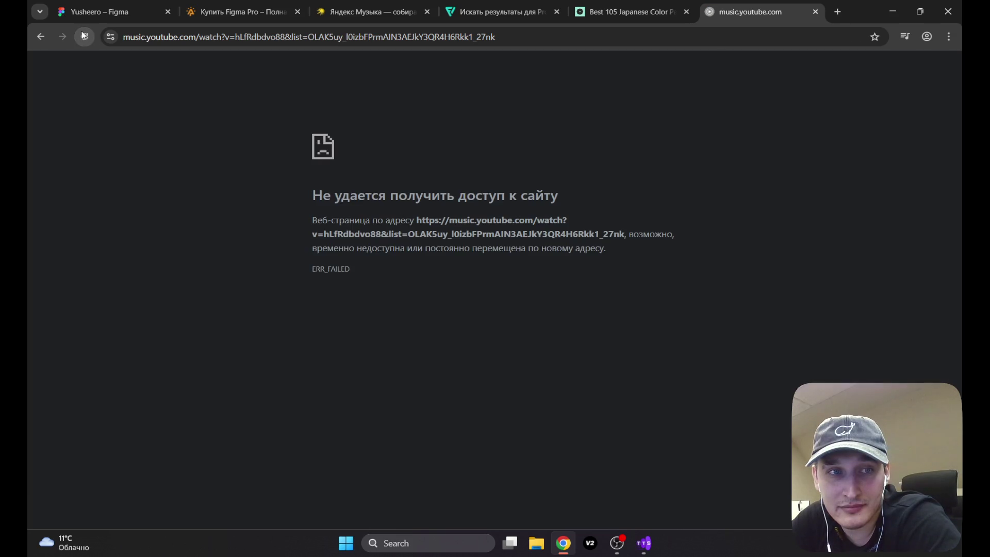
{"action": "left_click", "coordinate": [365, 14]}
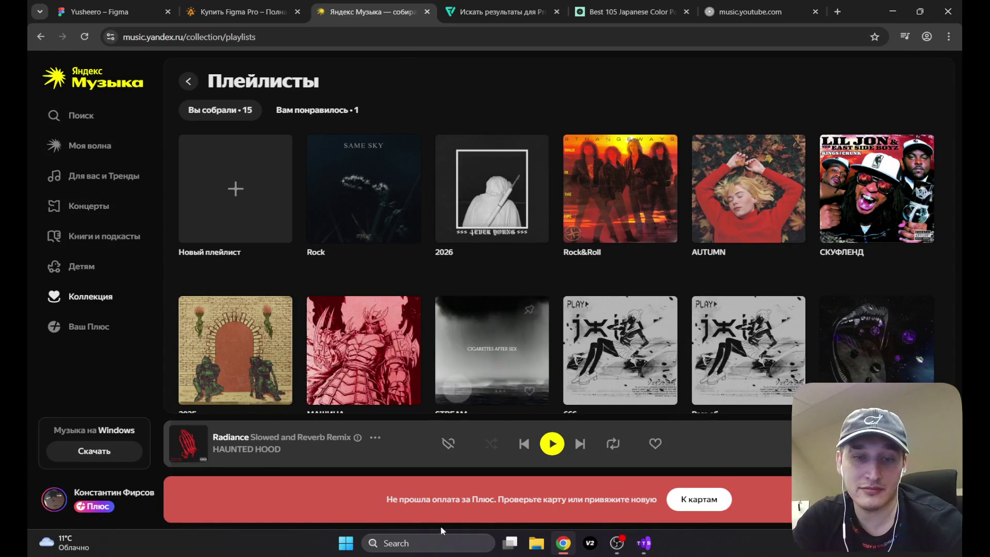
Step: Search Yandex Music for 'Илюша' and open the top artist result
{"action": "left_click", "coordinate": [78, 115]}
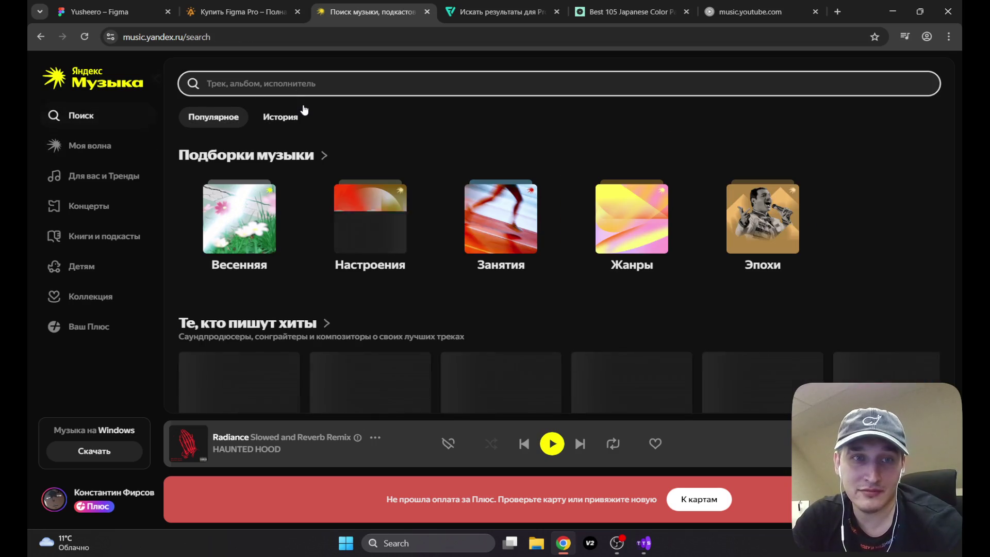
{"action": "type", "text": "Илюша"}
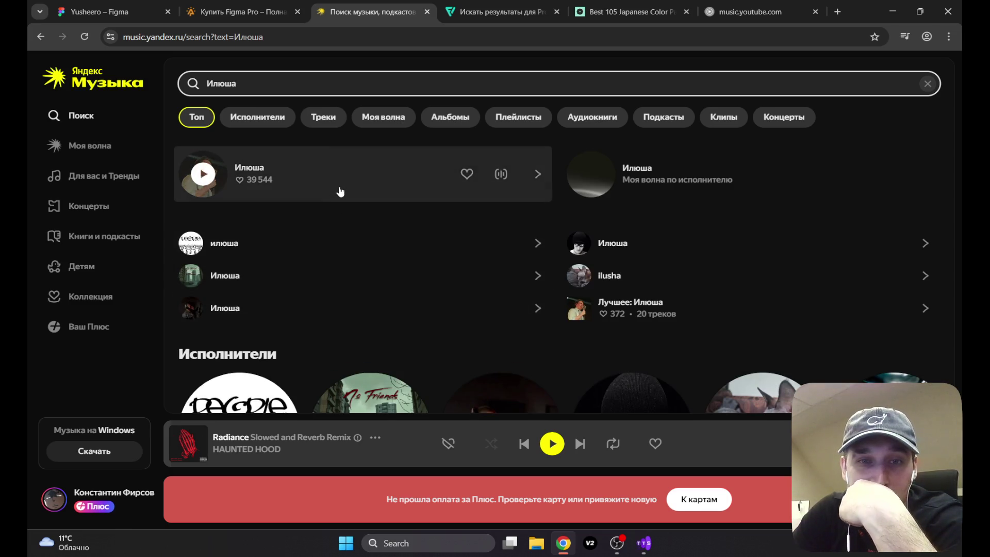
{"action": "left_click", "coordinate": [341, 192]}
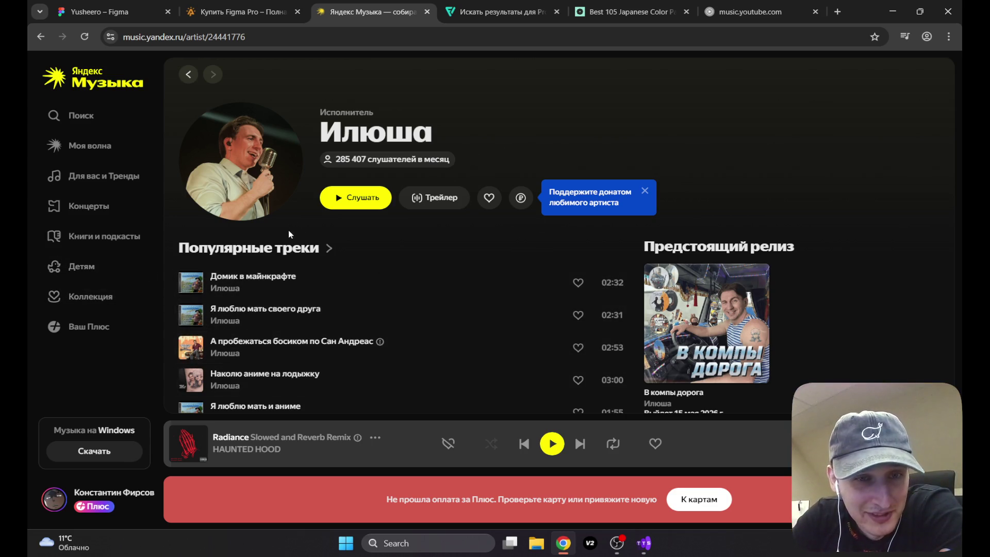
Step: Open Илюша's full popular-tracks list and play На сервере в майне
{"action": "left_click", "coordinate": [279, 249]}
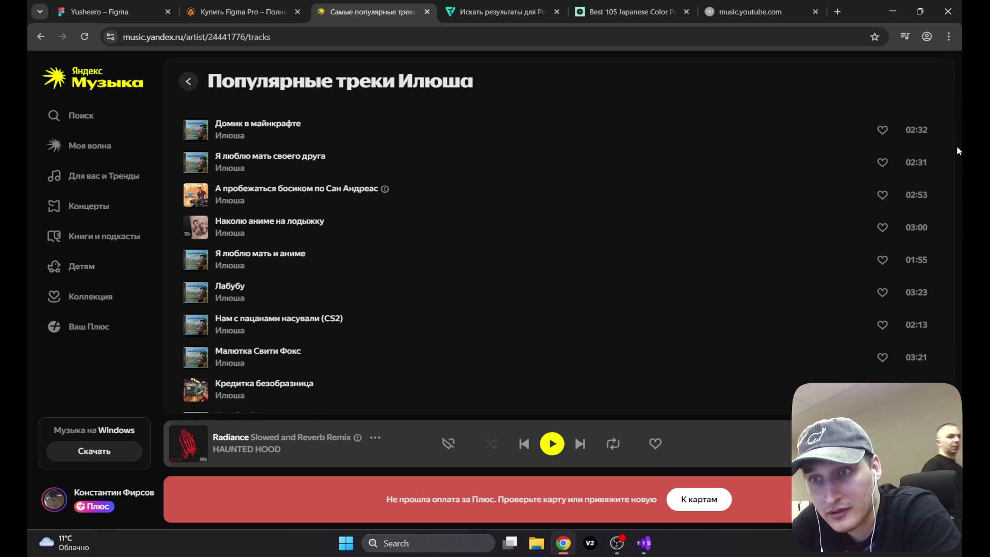
{"action": "mouse_move", "coordinate": [654, 305]}
{"action": "left_mouse_down"}
{"action": "mouse_move", "coordinate": [632, 410]}
{"action": "mouse_move", "coordinate": [199, 235]}
{"action": "left_mouse_up"}
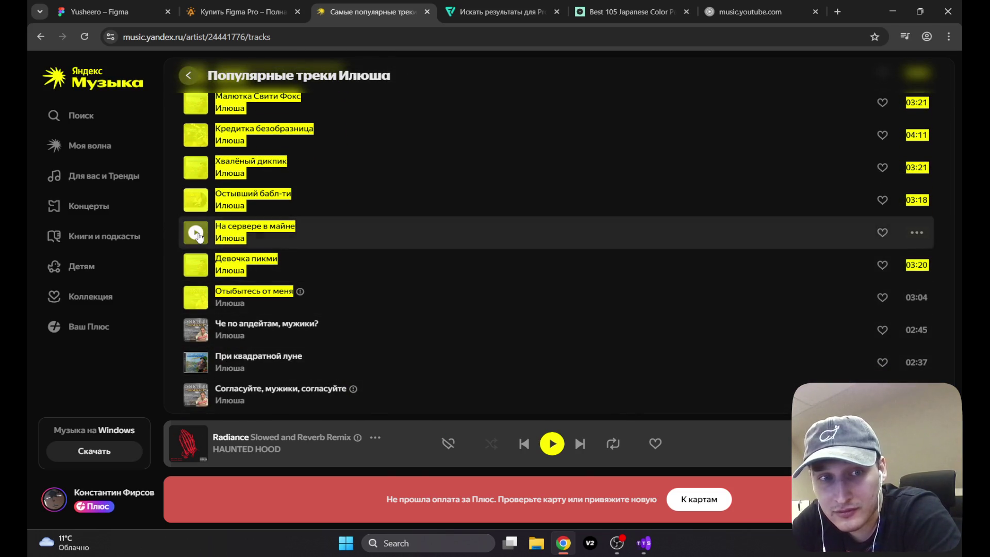
{"action": "left_click", "coordinate": [197, 234]}
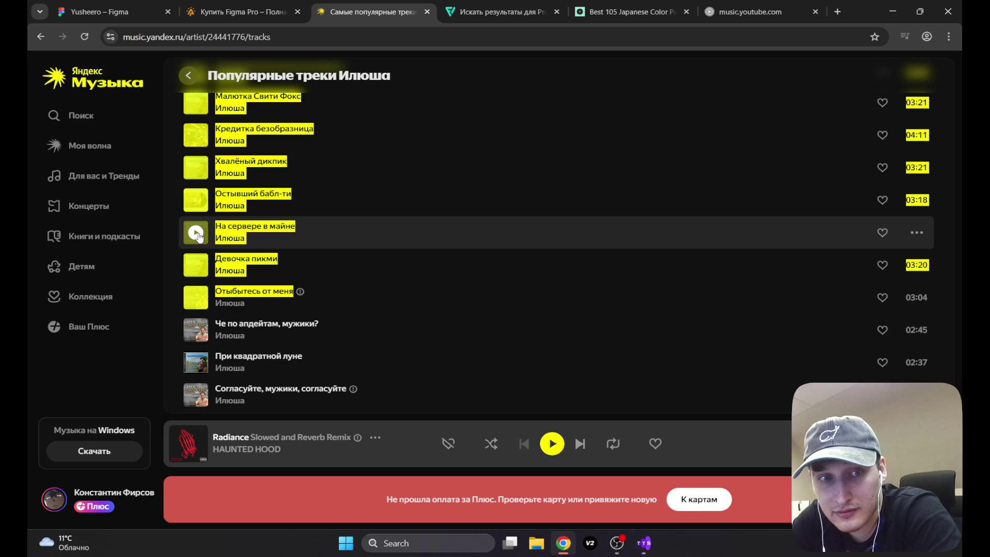
{"action": "left_click", "coordinate": [958, 209]}
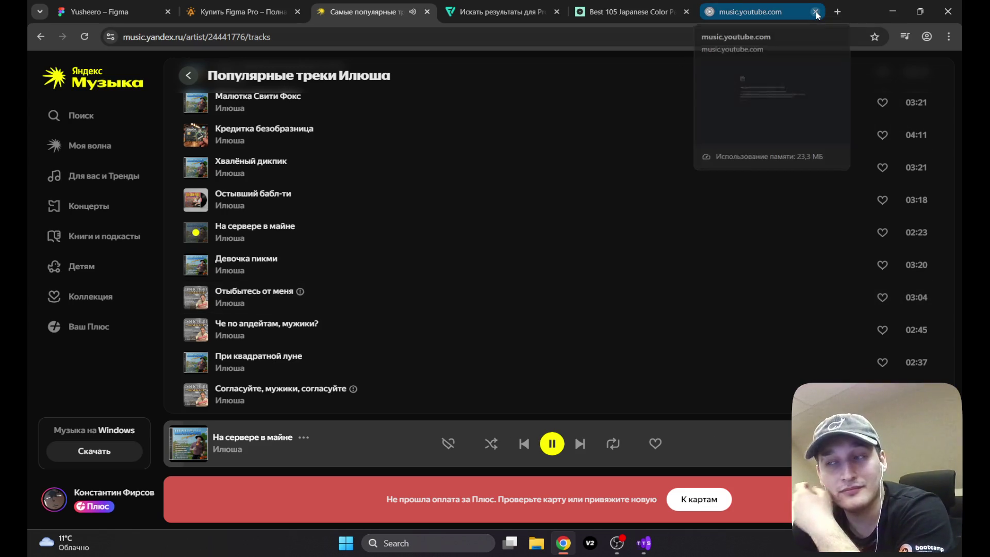
Step: Close the YouTube Music tab, then play Че по апдейтам, мужики? followed by При квадратной луне
{"action": "left_click", "coordinate": [816, 11]}
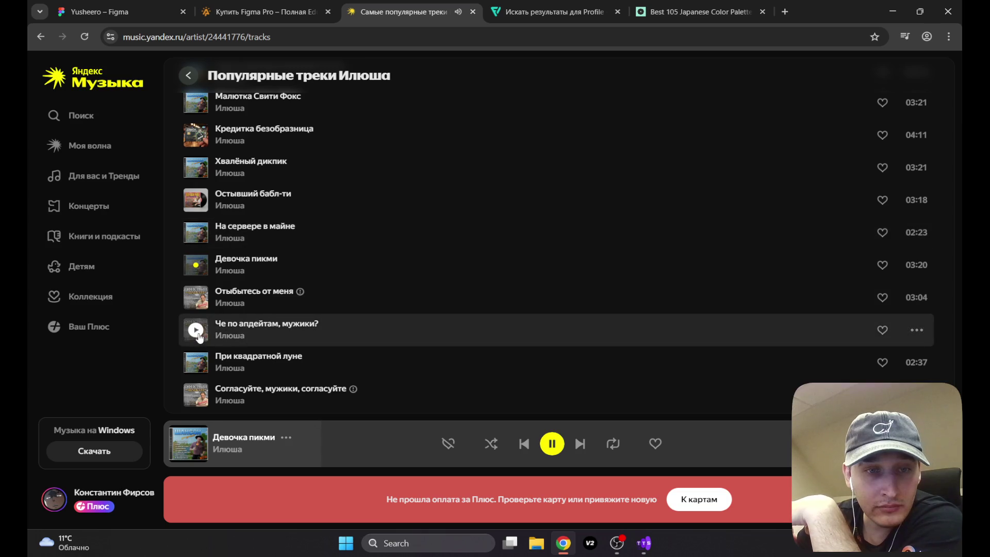
{"action": "left_click", "coordinate": [199, 336]}
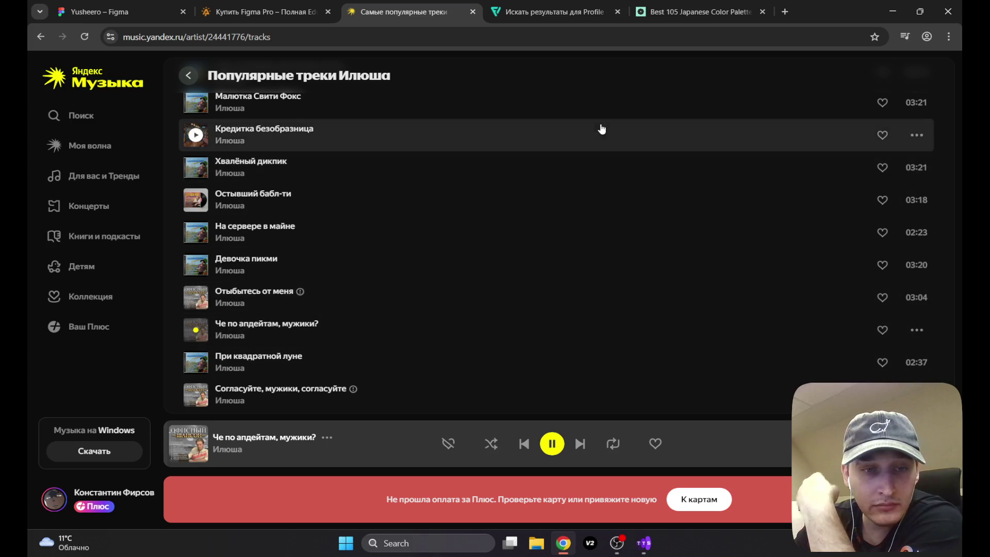
{"action": "left_click", "coordinate": [197, 360]}
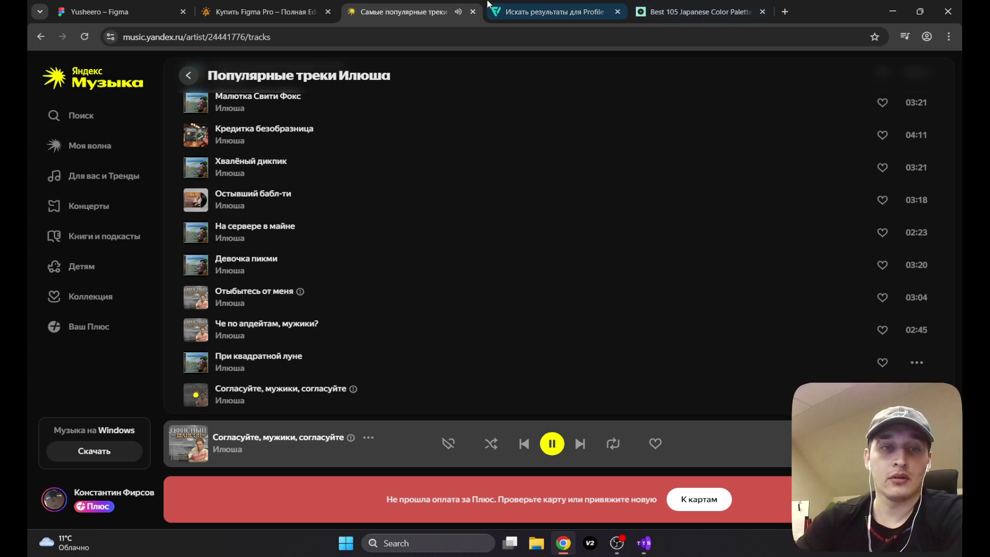
Step: Go back to Илюша's artist page, open Шансон для зумеров 2 and play Моя бабушка имба
{"action": "left_click", "coordinate": [190, 74]}
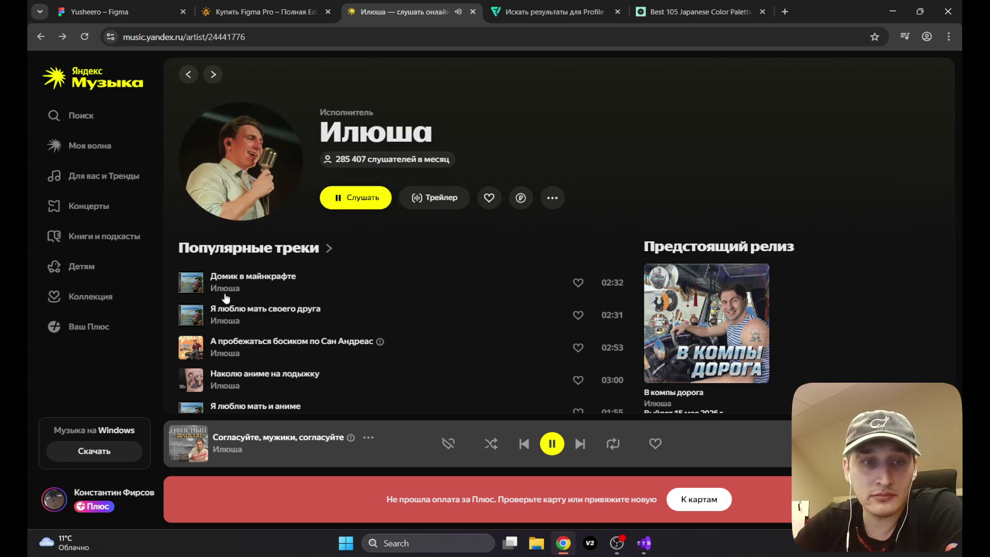
{"action": "left_click", "coordinate": [101, 297]}
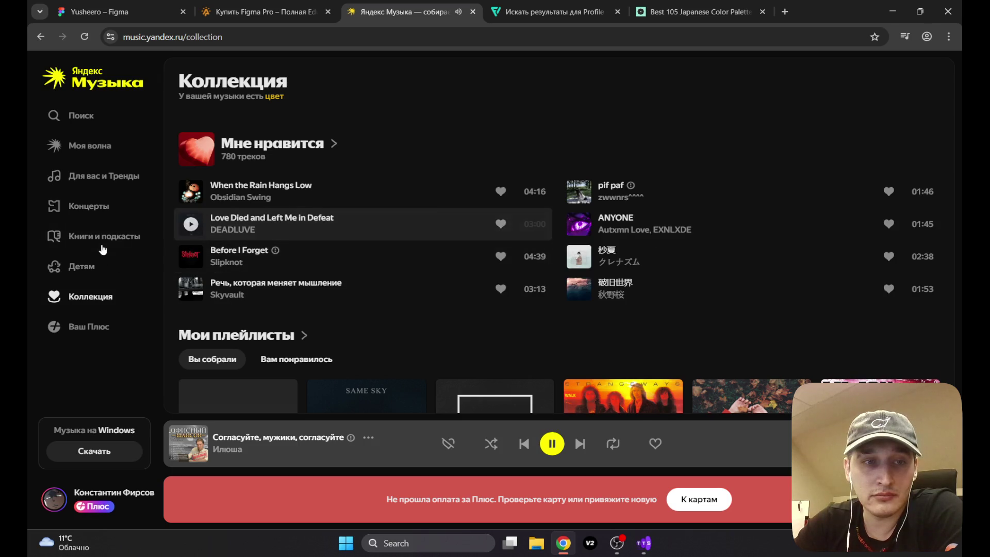
{"action": "left_click", "coordinate": [39, 36]}
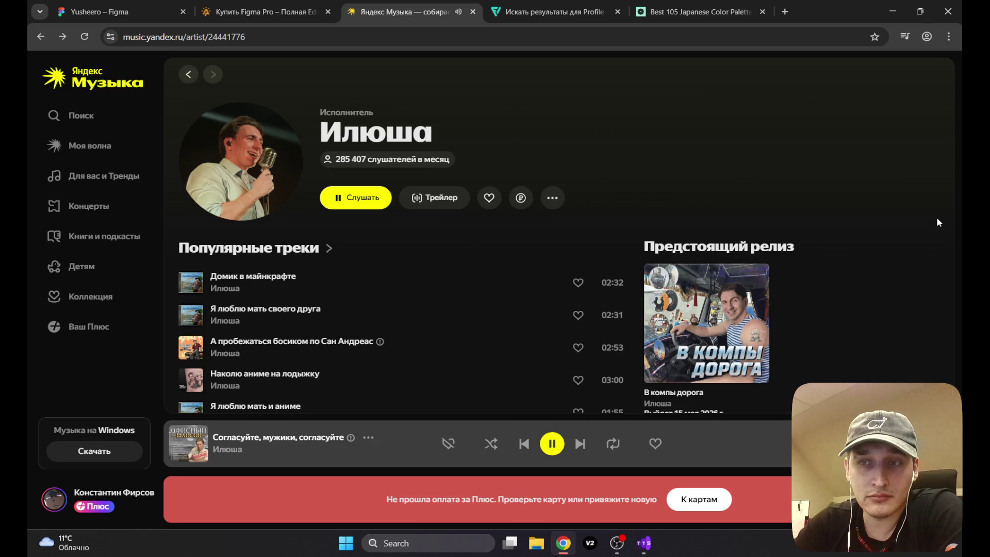
{"action": "left_click_drag", "start_coordinate": [936, 217], "coordinate": [923, 407]}
{"action": "scroll", "coordinate": [862, 361], "scroll_direction": "down", "scroll_amount": 5}
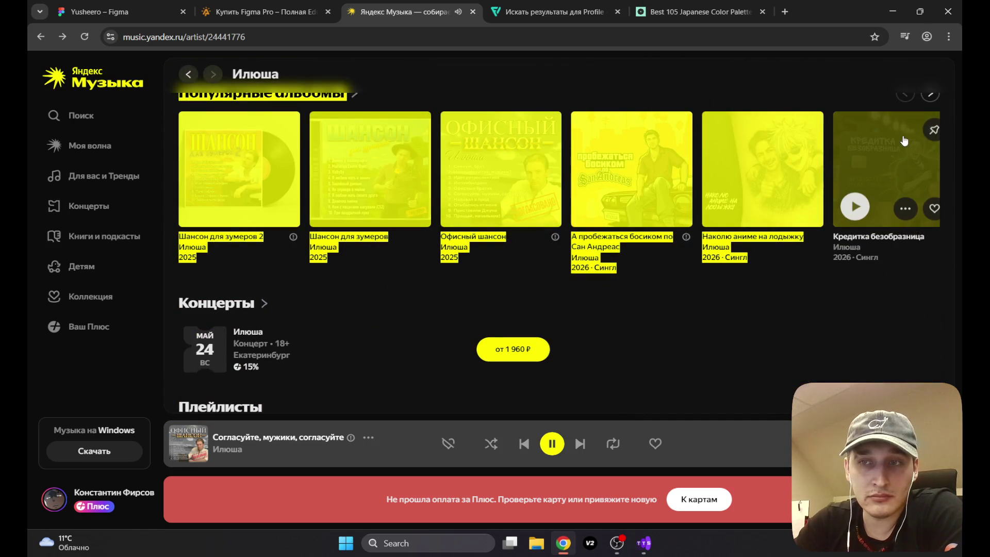
{"action": "left_click", "coordinate": [946, 145]}
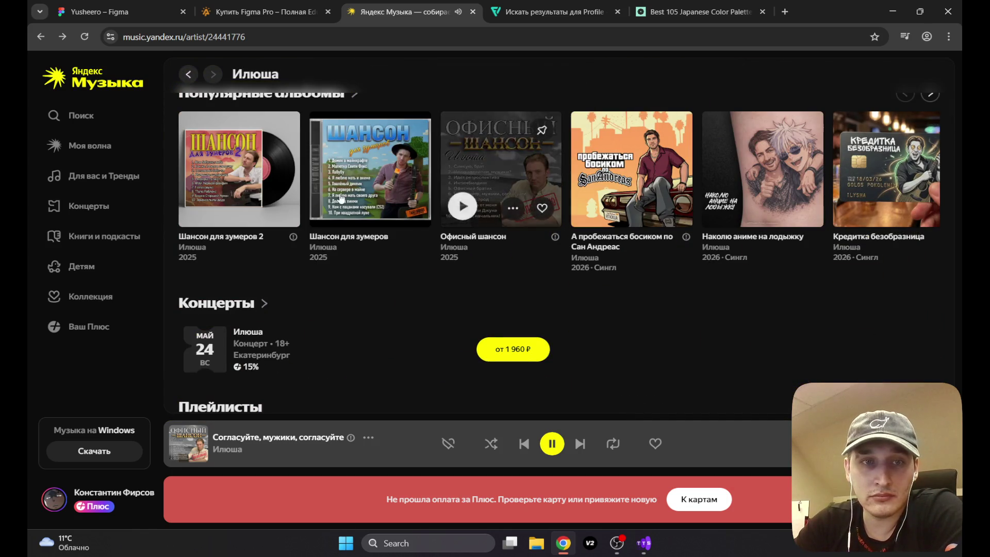
{"action": "left_click", "coordinate": [241, 174]}
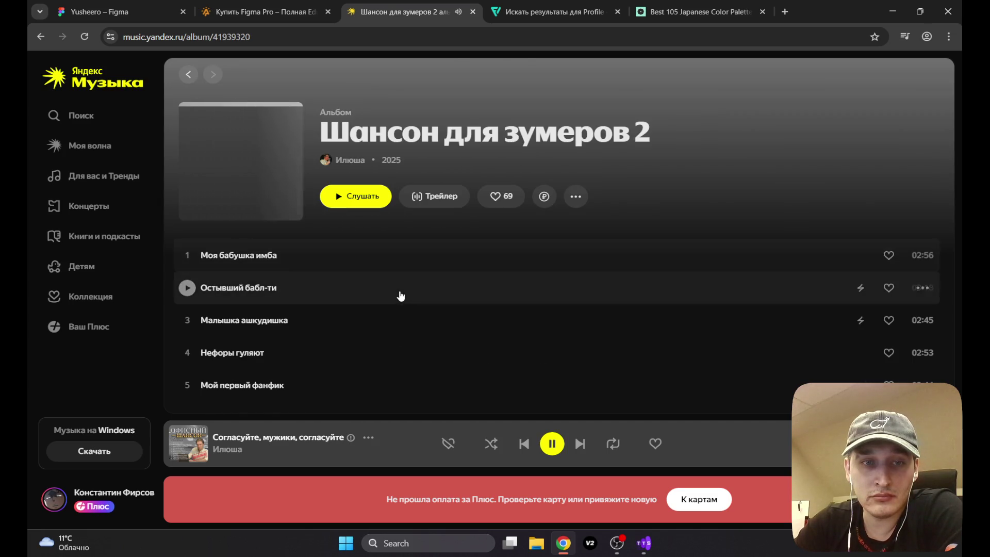
{"action": "left_click", "coordinate": [187, 255]}
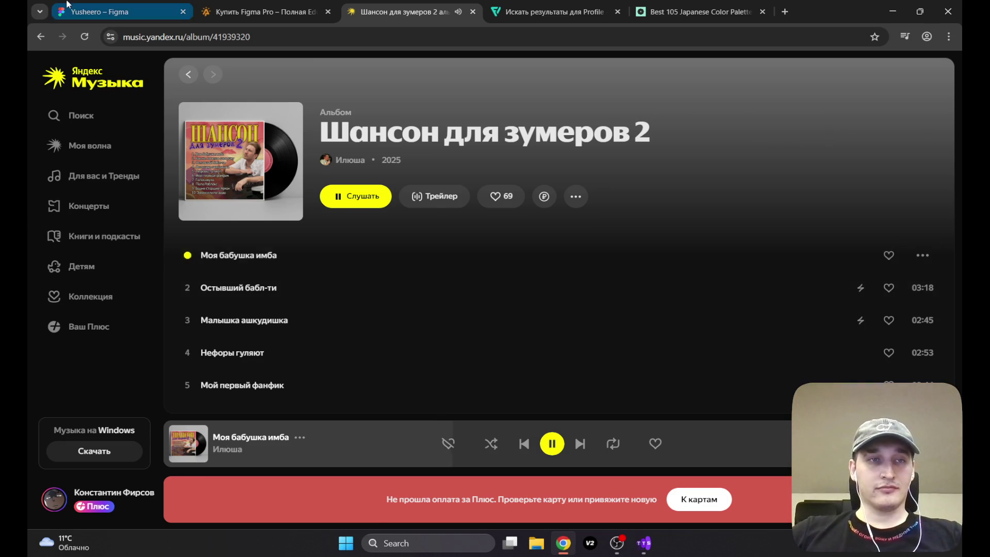
Step: Return to the Figma design with Ctrl+1 and pan the canvas
{"action": "key", "text": "ctrl+1"}
{"action": "scroll", "coordinate": [515, 284], "scroll_direction": "right", "scroll_amount": 2}
{"action": "scroll", "coordinate": [515, 284], "scroll_direction": "down", "scroll_amount": 1}
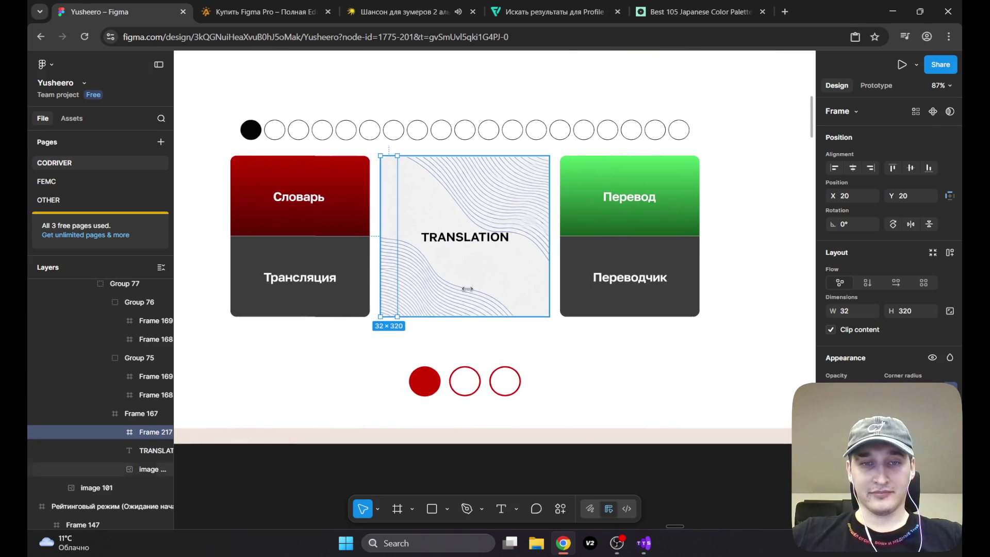
{"action": "left_click", "coordinate": [570, 329]}
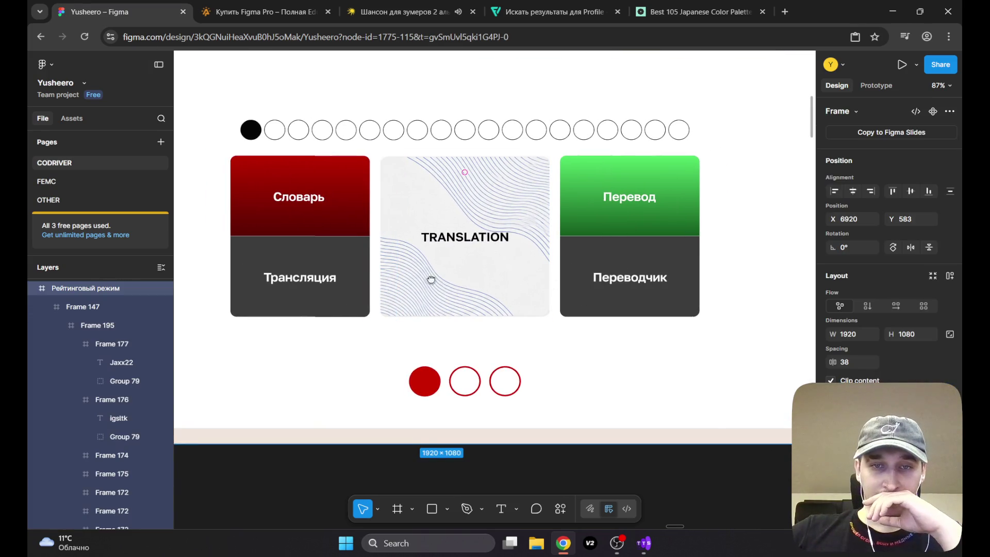
{"action": "left_click_drag", "start_coordinate": [445, 283], "coordinate": [433, 267]}
{"action": "scroll", "coordinate": [436, 274], "scroll_direction": "down", "scroll_amount": 5}
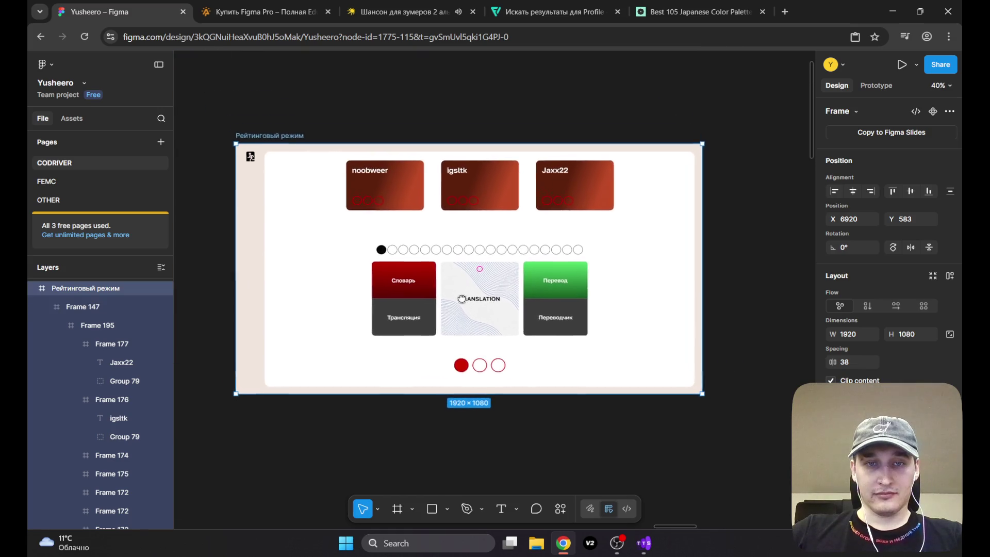
{"action": "scroll", "coordinate": [447, 287], "scroll_direction": "up", "scroll_amount": 3}
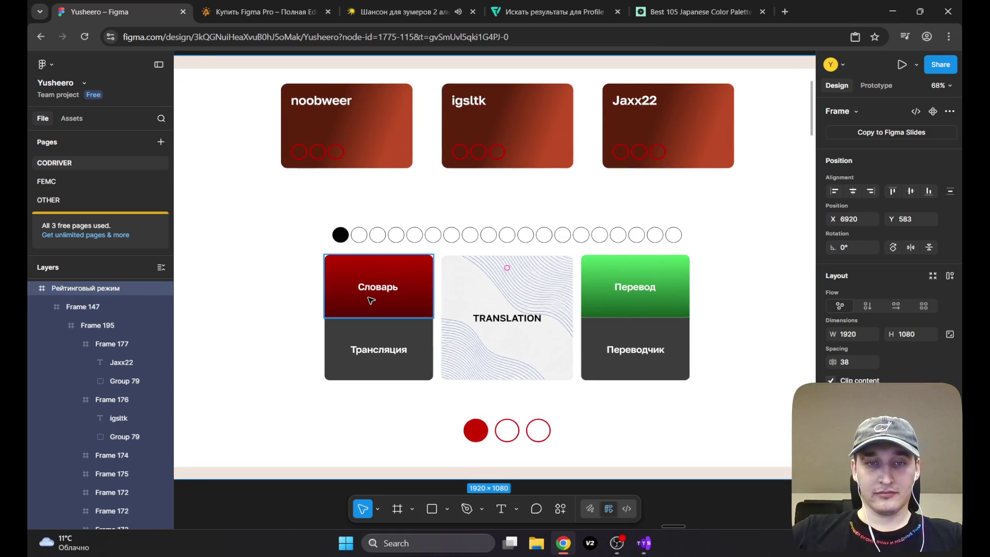
{"action": "scroll", "coordinate": [366, 296], "scroll_direction": "down", "scroll_amount": 2}
{"action": "scroll", "coordinate": [370, 300], "scroll_direction": "down", "scroll_amount": 2}
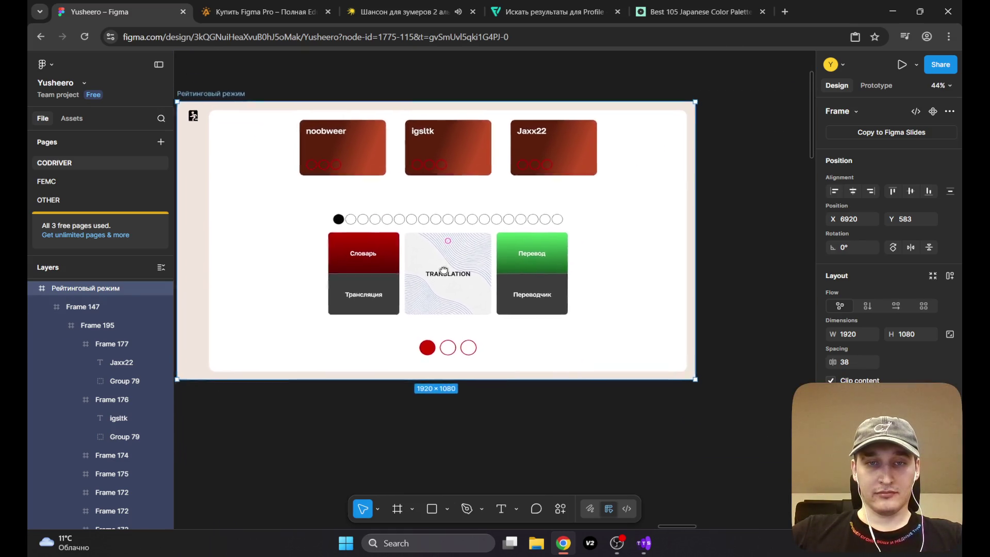
{"action": "scroll", "coordinate": [473, 295], "scroll_direction": "up", "scroll_amount": 3}
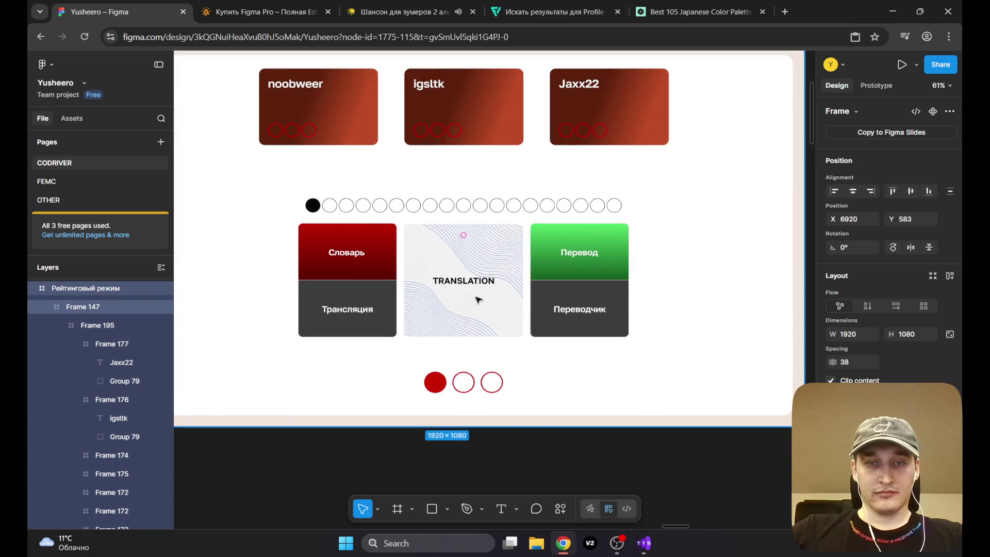
{"action": "left_click", "coordinate": [710, 227]}
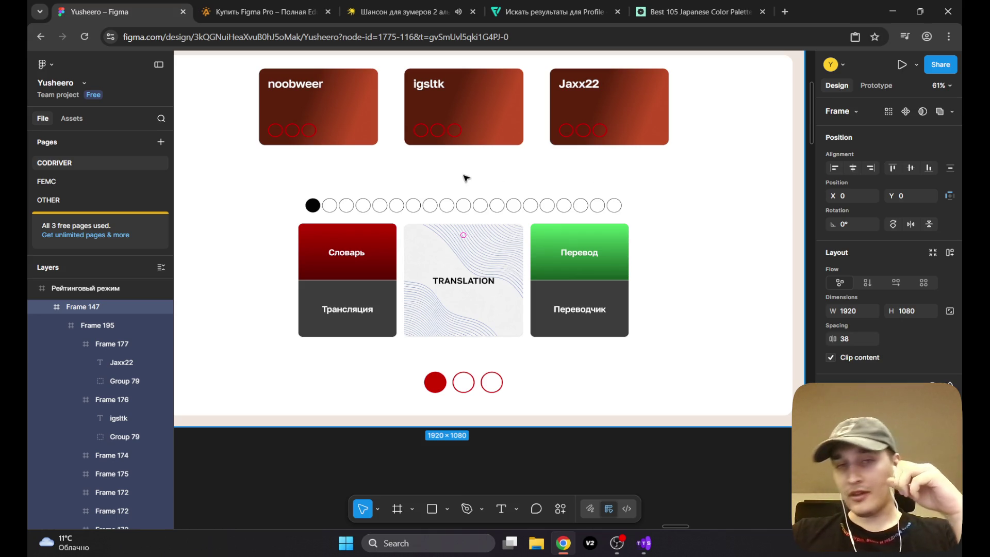
{"action": "mouse_move", "coordinate": [466, 178]}
{"action": "left_mouse_down"}
{"action": "mouse_move", "coordinate": [529, 249]}
{"action": "mouse_move", "coordinate": [487, 203]}
{"action": "left_mouse_up"}
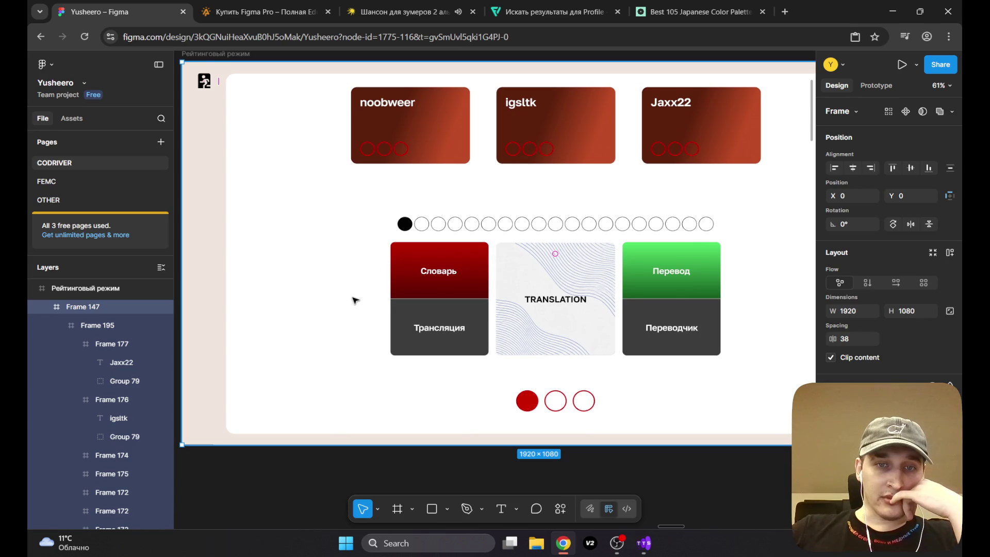
{"action": "mouse_move", "coordinate": [360, 304]}
{"action": "left_mouse_down"}
{"action": "mouse_move", "coordinate": [282, 252]}
{"action": "mouse_move", "coordinate": [265, 262]}
{"action": "mouse_move", "coordinate": [270, 270]}
{"action": "mouse_move", "coordinate": [251, 258]}
{"action": "left_mouse_up"}
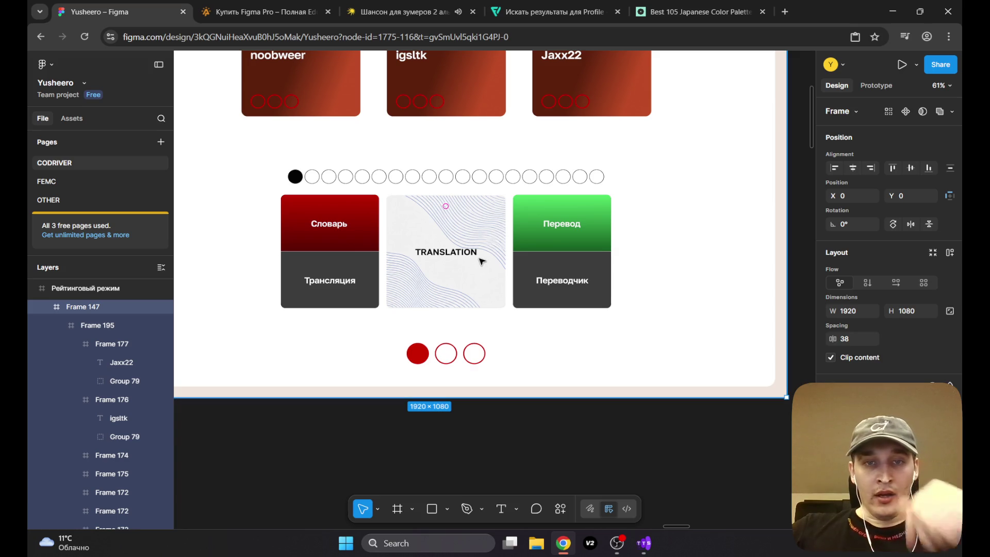
{"action": "scroll", "coordinate": [421, 282], "scroll_direction": "up", "scroll_amount": 2}
{"action": "scroll", "coordinate": [421, 282], "scroll_direction": "up", "scroll_amount": 3}
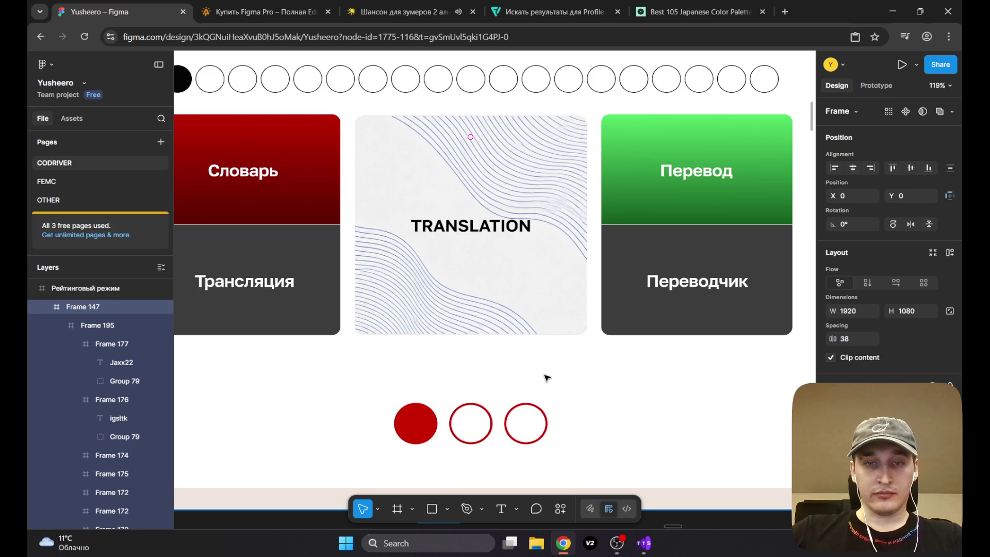
{"action": "left_click", "coordinate": [370, 252]}
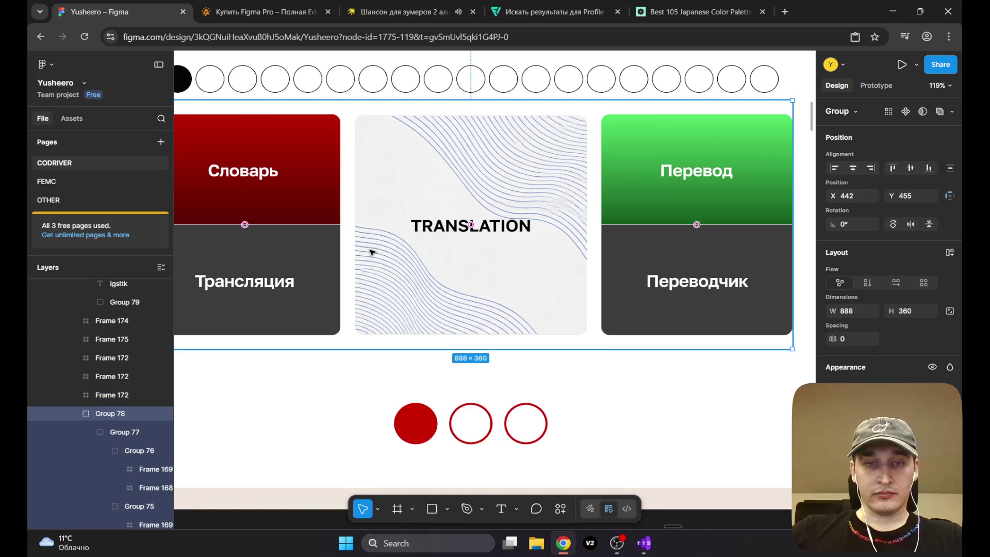
Step: Drill into the TRANSLATION card and draw a new frame covering it
{"action": "double_click", "coordinate": [370, 252]}
{"action": "double_click", "coordinate": [370, 252]}
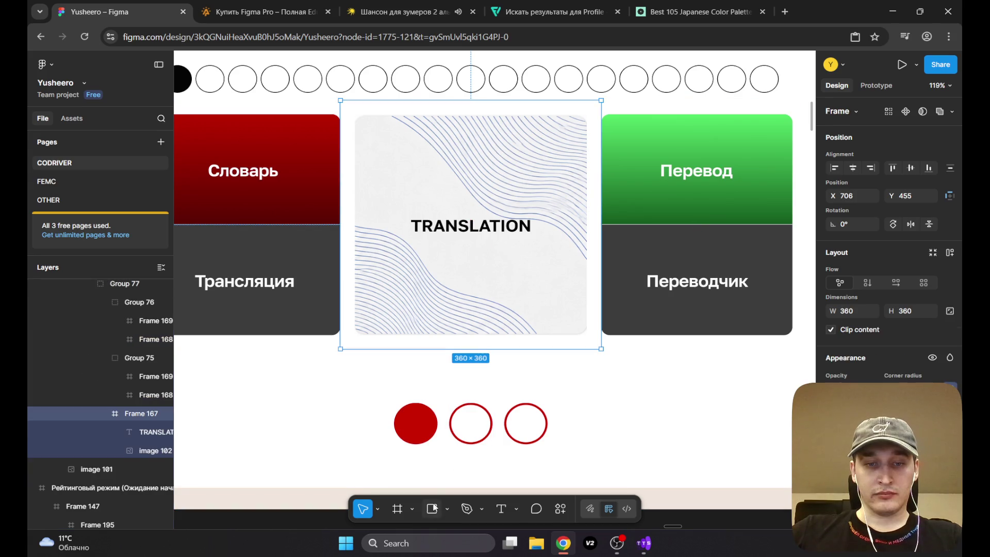
{"action": "left_click", "coordinate": [398, 511]}
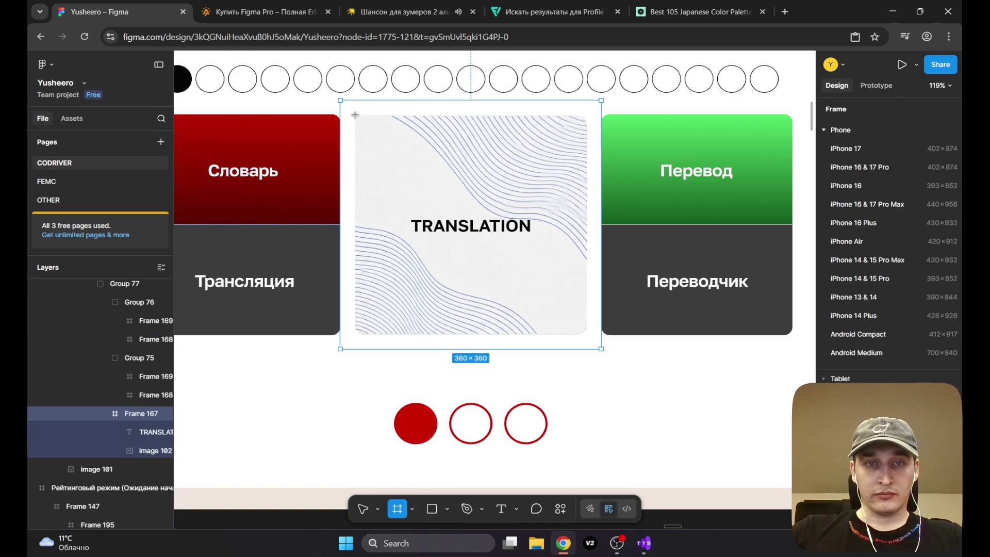
{"action": "left_click_drag", "start_coordinate": [355, 114], "coordinate": [587, 334]}
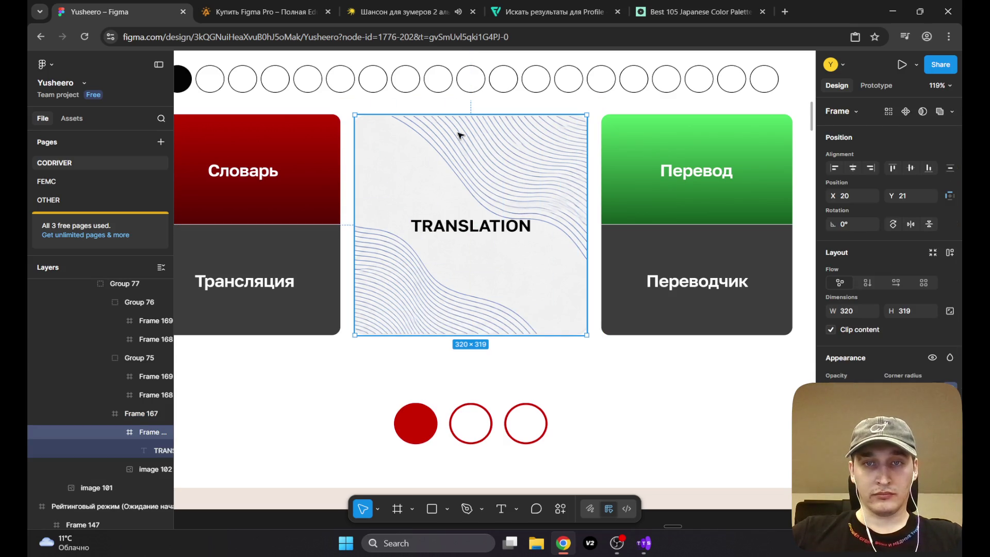
Step: Adjust the frame's top and bottom edges to 320×315, keeping the wavy blue-line background
{"action": "scroll", "coordinate": [458, 135], "scroll_direction": "up", "scroll_amount": 5}
{"action": "left_click_drag", "start_coordinate": [449, 122], "coordinate": [451, 127]}
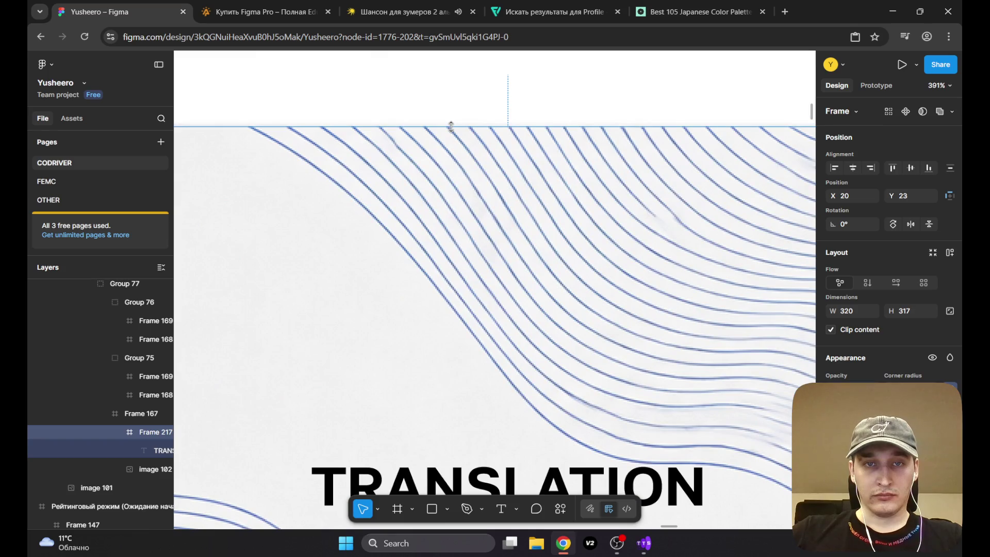
{"action": "scroll", "coordinate": [451, 127], "scroll_direction": "down", "scroll_amount": 5}
{"action": "scroll", "coordinate": [487, 197], "scroll_direction": "up", "scroll_amount": 5}
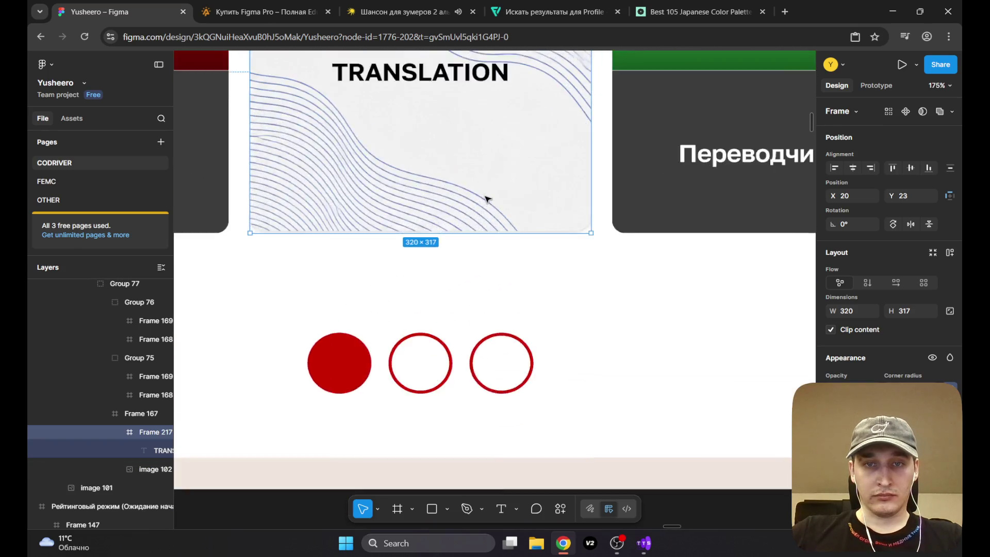
{"action": "scroll", "coordinate": [418, 279], "scroll_direction": "up", "scroll_amount": 3}
{"action": "left_click_drag", "start_coordinate": [392, 278], "coordinate": [393, 268]}
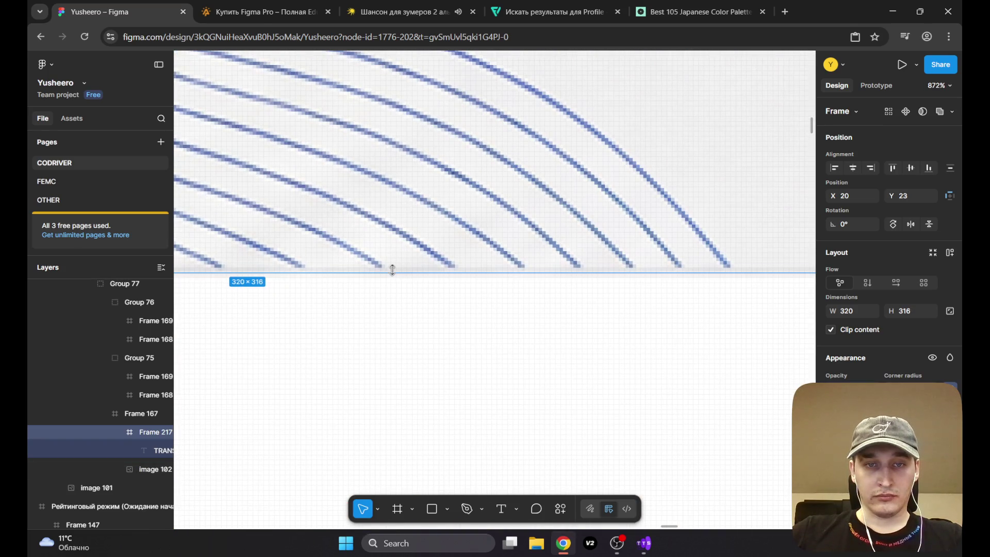
{"action": "scroll", "coordinate": [431, 192], "scroll_direction": "down", "scroll_amount": 2}
{"action": "scroll", "coordinate": [489, 170], "scroll_direction": "down", "scroll_amount": 4}
{"action": "scroll", "coordinate": [559, 126], "scroll_direction": "up", "scroll_amount": 4}
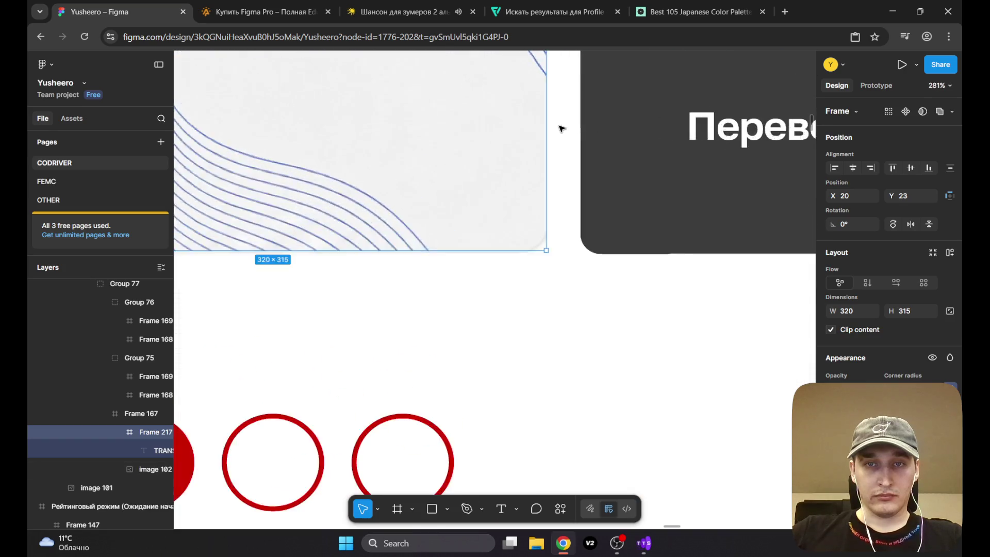
{"action": "scroll", "coordinate": [561, 128], "scroll_direction": "up", "scroll_amount": 4}
{"action": "scroll", "coordinate": [516, 166], "scroll_direction": "down", "scroll_amount": 3}
{"action": "scroll", "coordinate": [382, 148], "scroll_direction": "down", "scroll_amount": 2}
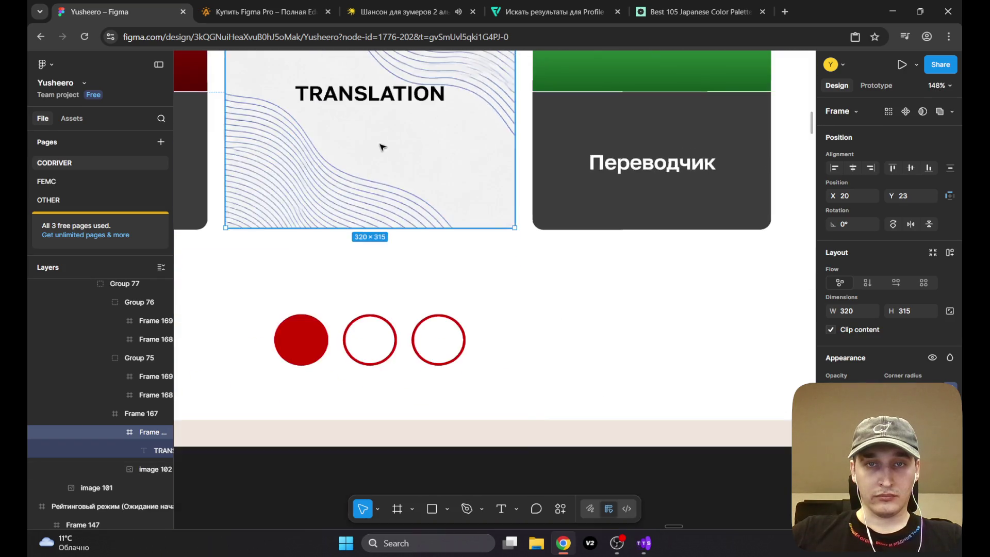
{"action": "scroll", "coordinate": [506, 224], "scroll_direction": "up", "scroll_amount": 2}
{"action": "scroll", "coordinate": [399, 186], "scroll_direction": "up", "scroll_amount": 3}
{"action": "scroll", "coordinate": [549, 224], "scroll_direction": "up", "scroll_amount": 2}
{"action": "scroll", "coordinate": [548, 223], "scroll_direction": "down", "scroll_amount": 3}
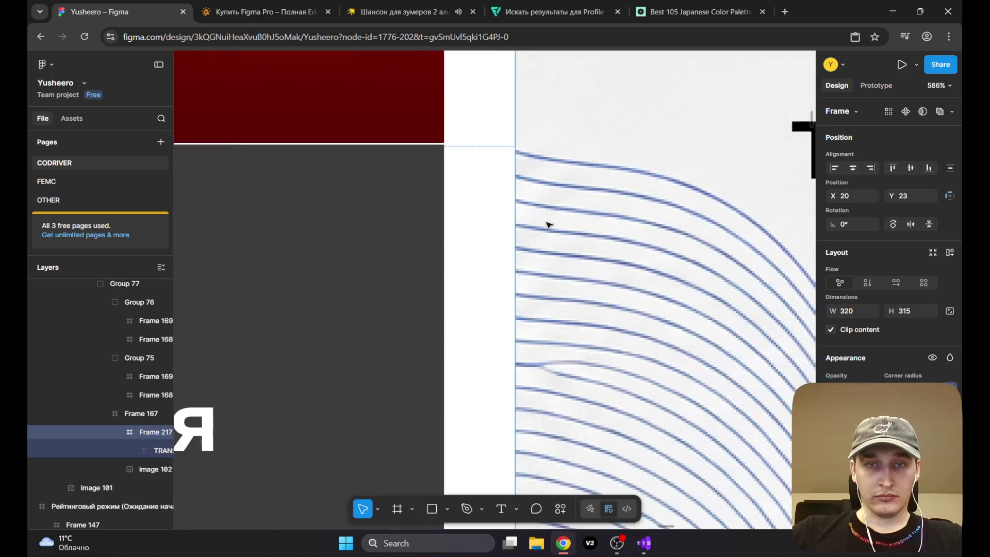
{"action": "scroll", "coordinate": [548, 223], "scroll_direction": "down", "scroll_amount": 3}
{"action": "scroll", "coordinate": [366, 198], "scroll_direction": "up", "scroll_amount": 1}
{"action": "scroll", "coordinate": [366, 197], "scroll_direction": "down", "scroll_amount": 1}
{"action": "scroll", "coordinate": [448, 228], "scroll_direction": "up", "scroll_amount": 2}
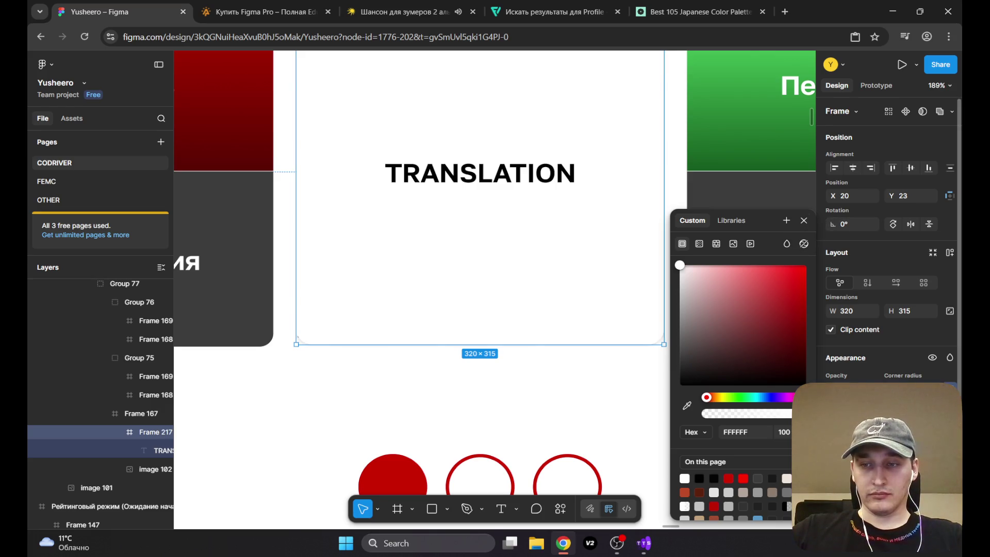
{"action": "left_click", "coordinate": [805, 221]}
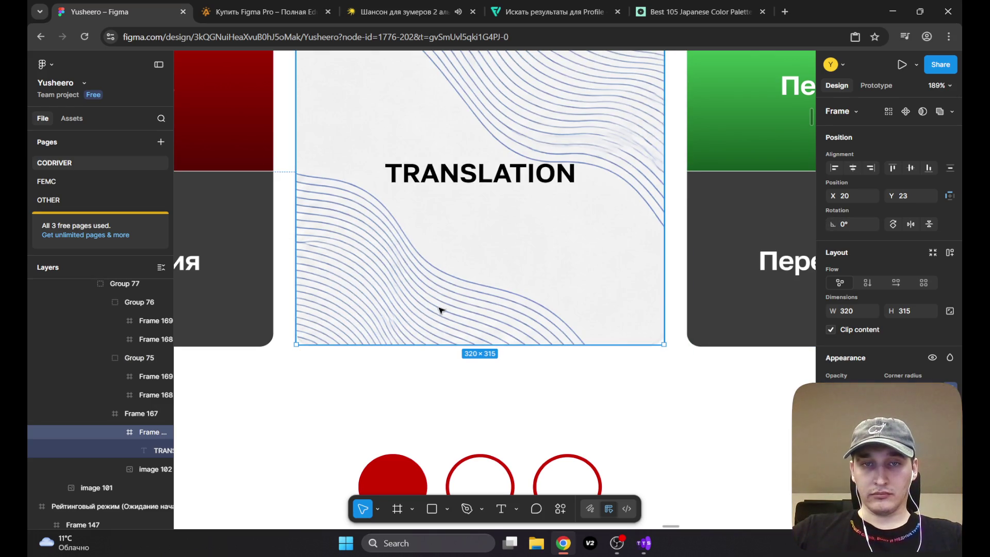
{"action": "scroll", "coordinate": [440, 309], "scroll_direction": "down", "scroll_amount": 5}
{"action": "scroll", "coordinate": [442, 305], "scroll_direction": "up", "scroll_amount": 2}
{"action": "scroll", "coordinate": [448, 308], "scroll_direction": "up", "scroll_amount": 2}
{"action": "scroll", "coordinate": [464, 347], "scroll_direction": "up", "scroll_amount": 4}
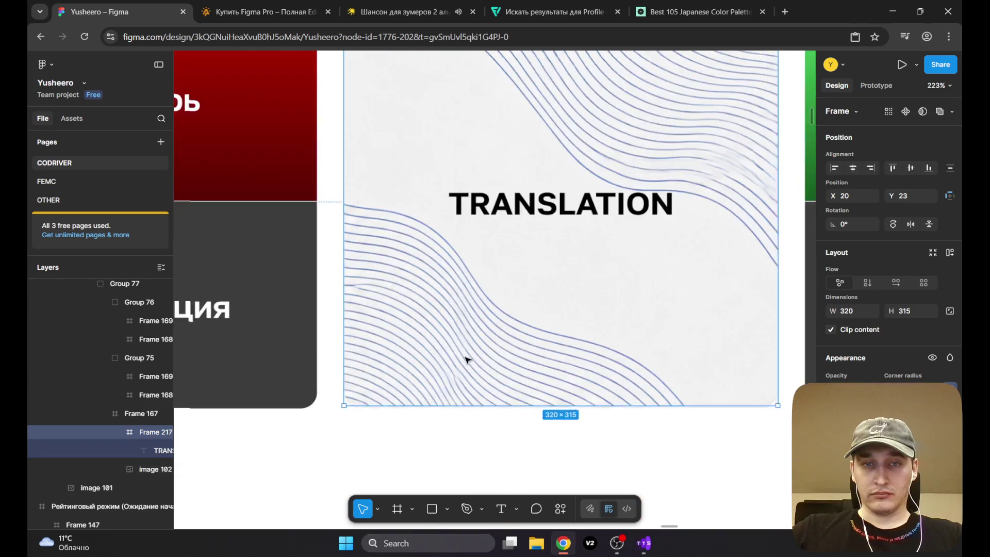
{"action": "scroll", "coordinate": [466, 359], "scroll_direction": "down", "scroll_amount": 3}
{"action": "scroll", "coordinate": [451, 356], "scroll_direction": "down", "scroll_amount": 2}
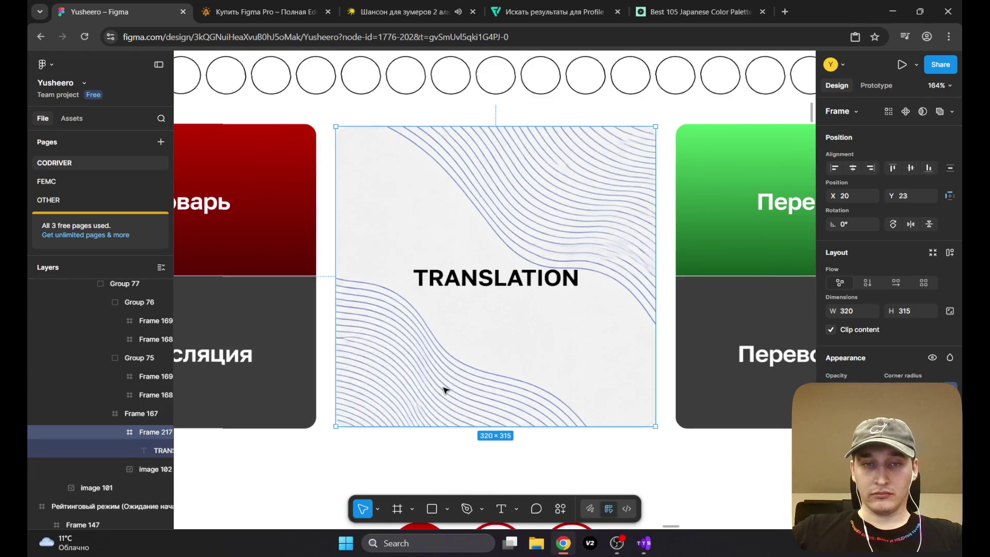
{"action": "scroll", "coordinate": [446, 390], "scroll_direction": "up", "scroll_amount": 3}
{"action": "scroll", "coordinate": [416, 402], "scroll_direction": "up", "scroll_amount": 2}
Step: Draw a 320-wide strip frame along the TRANSLATION card's bottom edge
{"action": "mouse_move", "coordinate": [427, 339]}
{"action": "left_mouse_down"}
{"action": "mouse_move", "coordinate": [406, 317]}
{"action": "mouse_move", "coordinate": [436, 326]}
{"action": "mouse_move", "coordinate": [375, 351]}
{"action": "left_mouse_up"}
{"action": "left_click", "coordinate": [395, 511]}
{"action": "left_click_drag", "start_coordinate": [715, 354], "coordinate": [218, 370]}
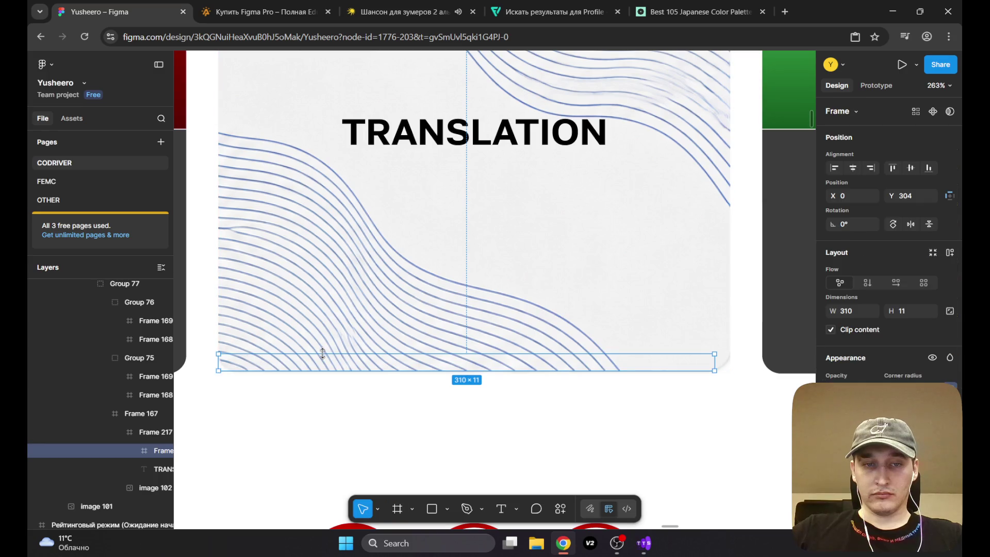
{"action": "left_click_drag", "start_coordinate": [323, 354], "coordinate": [325, 346]}
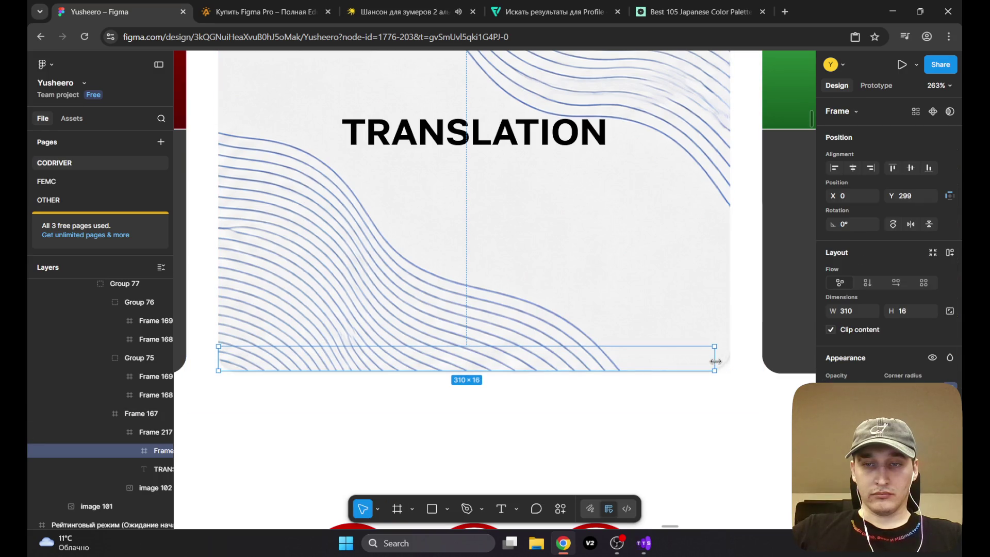
{"action": "left_click_drag", "start_coordinate": [715, 358], "coordinate": [728, 359]}
{"action": "scroll", "coordinate": [551, 335], "scroll_direction": "down", "scroll_amount": 5}
{"action": "scroll", "coordinate": [608, 361], "scroll_direction": "down", "scroll_amount": 3}
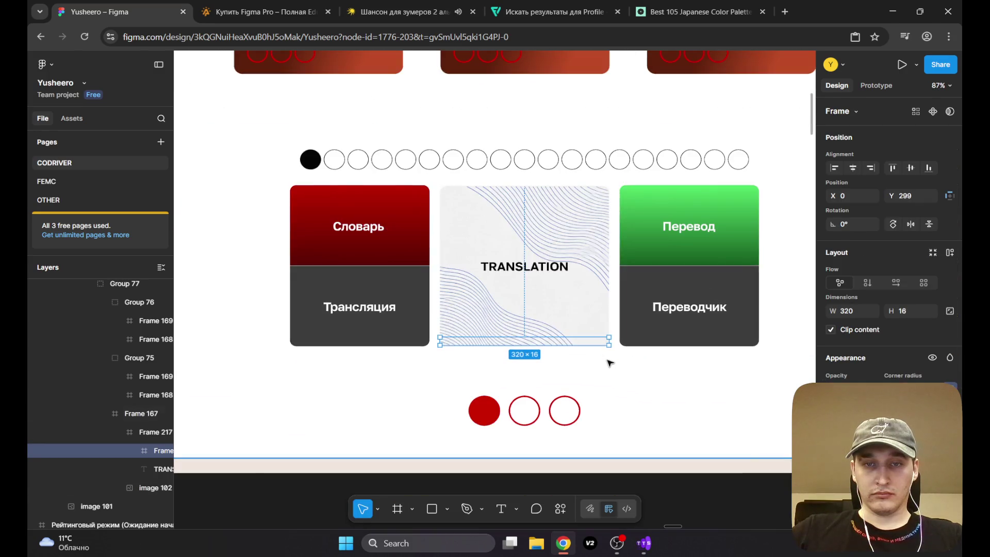
{"action": "scroll", "coordinate": [491, 336], "scroll_direction": "up", "scroll_amount": 3}
{"action": "scroll", "coordinate": [485, 383], "scroll_direction": "up", "scroll_amount": 5}
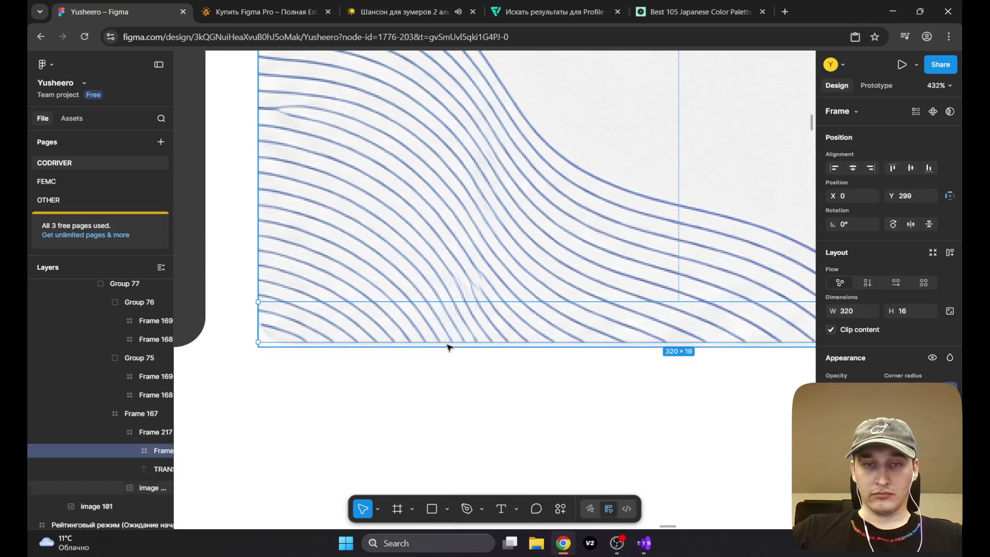
{"action": "scroll", "coordinate": [469, 325], "scroll_direction": "down", "scroll_amount": 10}
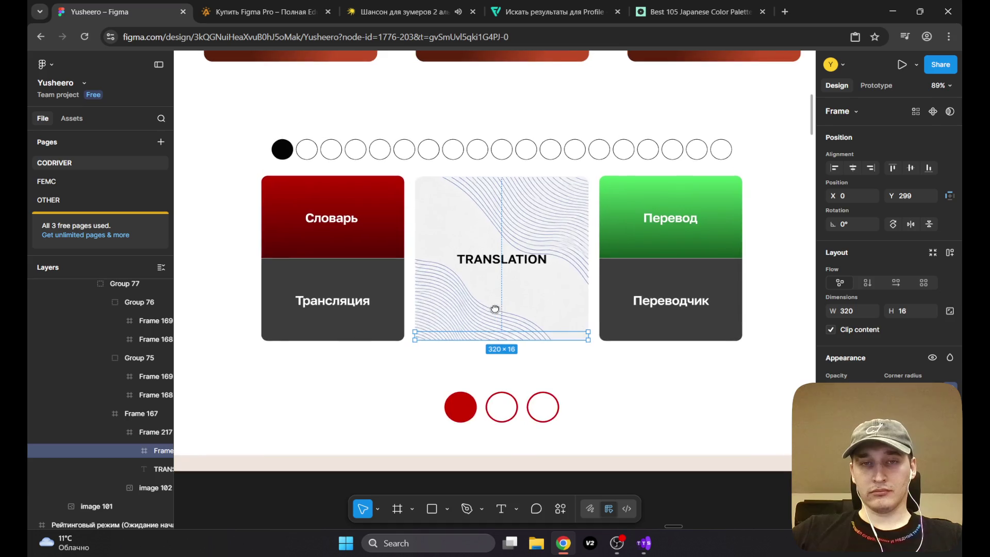
{"action": "scroll", "coordinate": [503, 313], "scroll_direction": "up", "scroll_amount": 2}
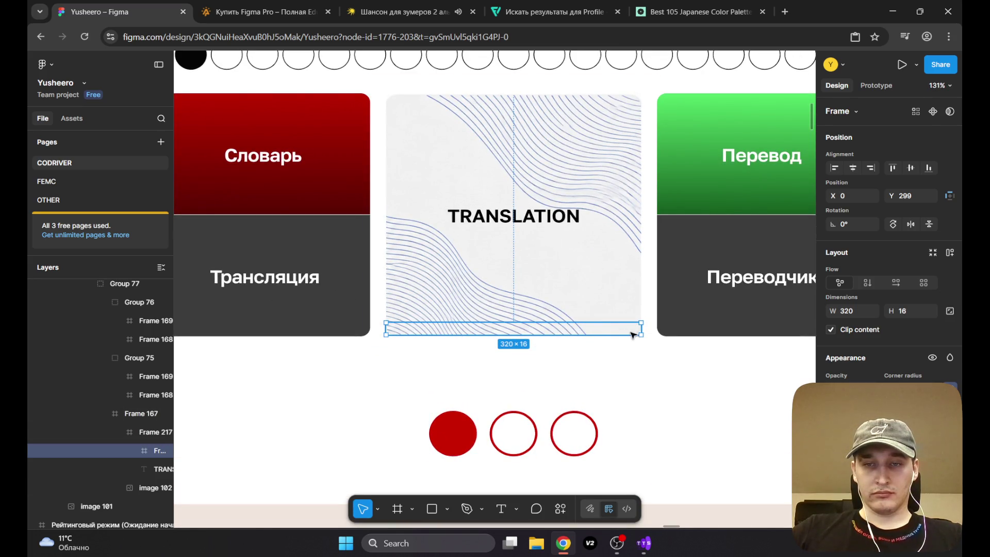
{"action": "left_click_drag", "start_coordinate": [642, 334], "coordinate": [528, 330]}
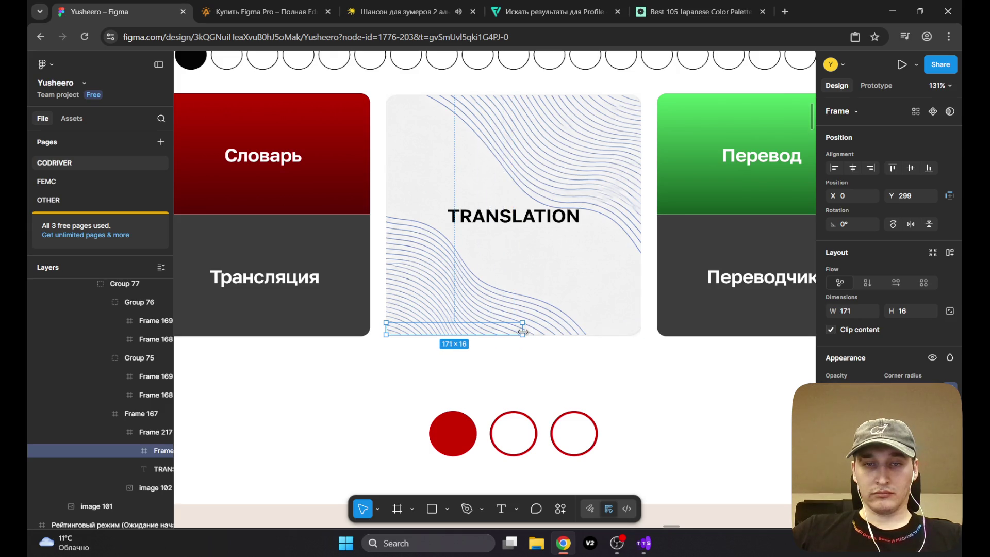
{"action": "left_click_drag", "start_coordinate": [519, 332], "coordinate": [643, 329]}
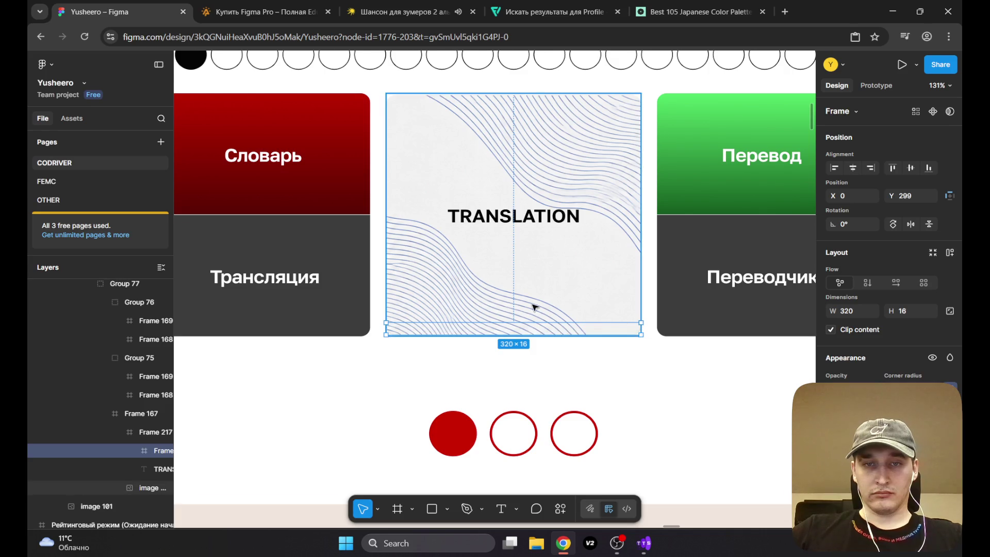
{"action": "scroll", "coordinate": [533, 307], "scroll_direction": "down", "scroll_amount": 5}
{"action": "scroll", "coordinate": [517, 310], "scroll_direction": "up", "scroll_amount": 2}
{"action": "scroll", "coordinate": [517, 310], "scroll_direction": "up", "scroll_amount": 1}
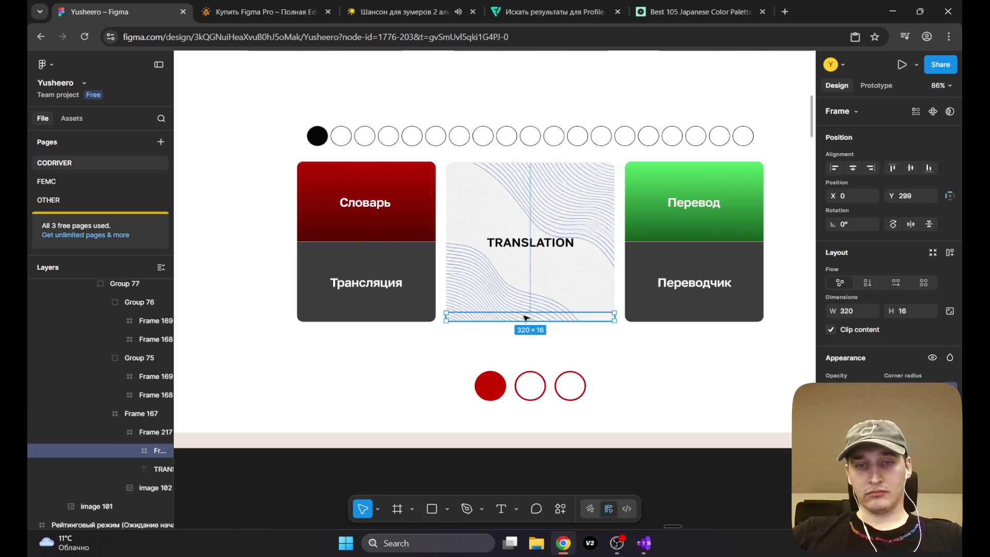
{"action": "scroll", "coordinate": [516, 273], "scroll_direction": "up", "scroll_amount": 3}
{"action": "scroll", "coordinate": [548, 289], "scroll_direction": "down", "scroll_amount": 3}
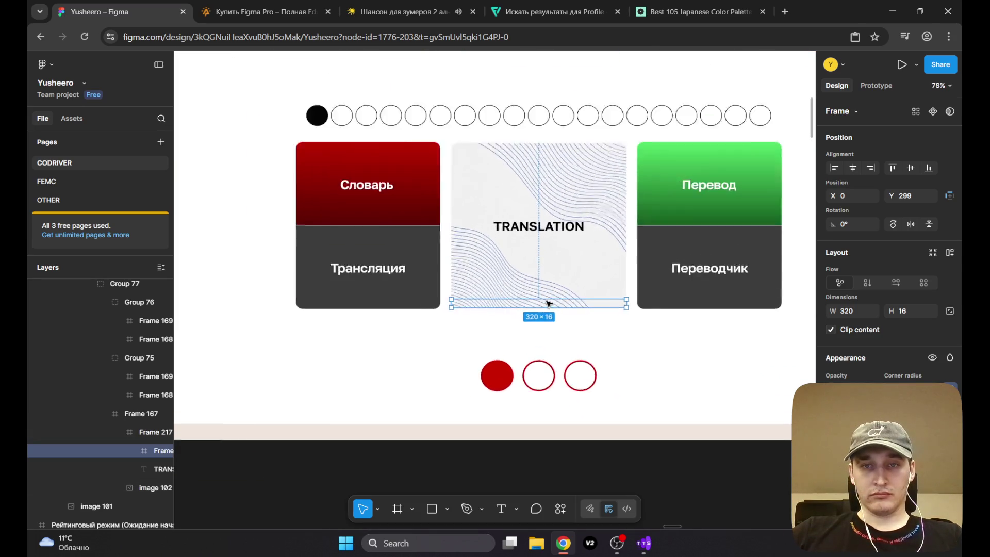
{"action": "scroll", "coordinate": [548, 289], "scroll_direction": "up", "scroll_amount": 4}
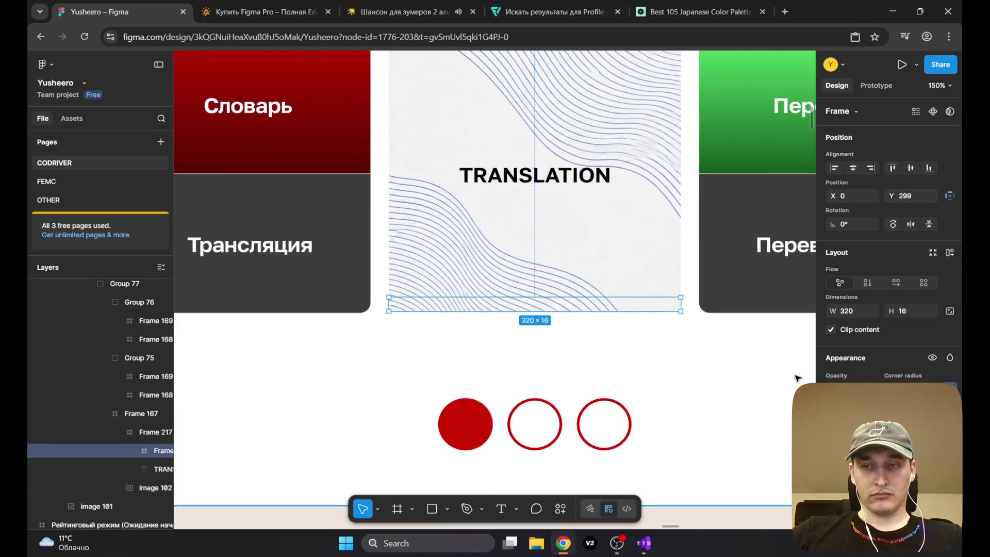
Step: Fill the strip with red D40202
{"action": "left_click", "coordinate": [831, 433]}
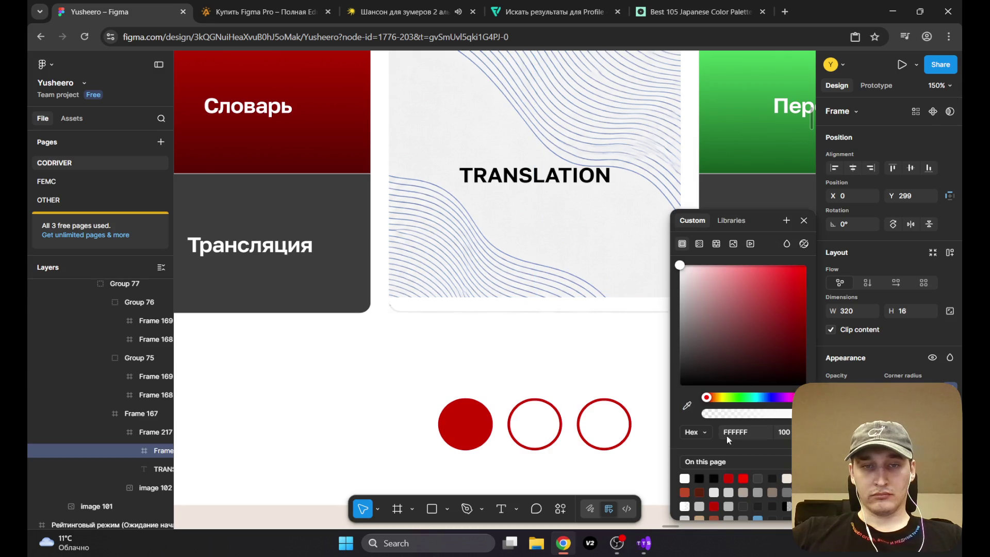
{"action": "left_click_drag", "start_coordinate": [794, 302], "coordinate": [800, 290]}
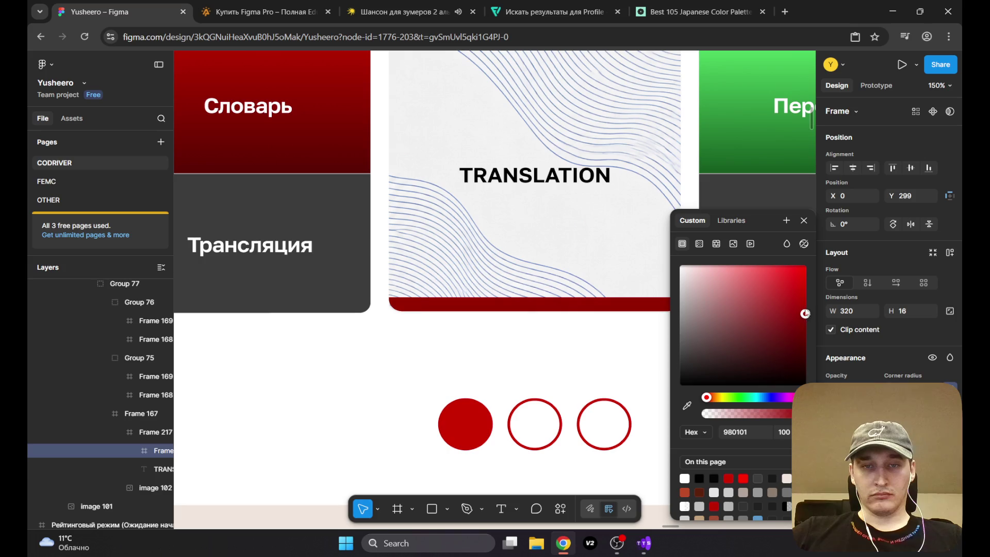
{"action": "left_click_drag", "start_coordinate": [806, 314], "coordinate": [806, 289]}
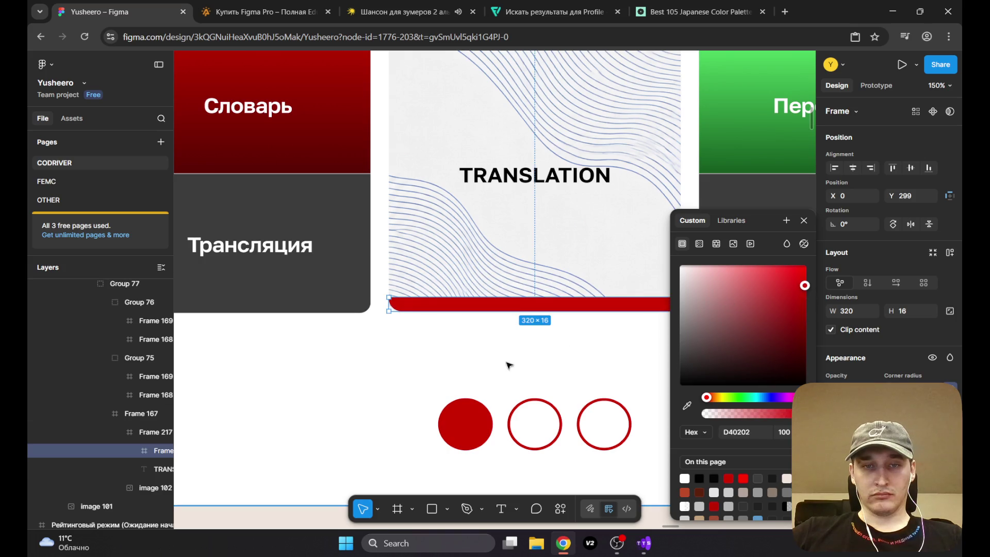
{"action": "left_click", "coordinate": [537, 360]}
{"action": "scroll", "coordinate": [500, 359], "scroll_direction": "right", "scroll_amount": 3}
Step: Select the red strip inside the nested groups and make it thinner
{"action": "double_click", "coordinate": [477, 307]}
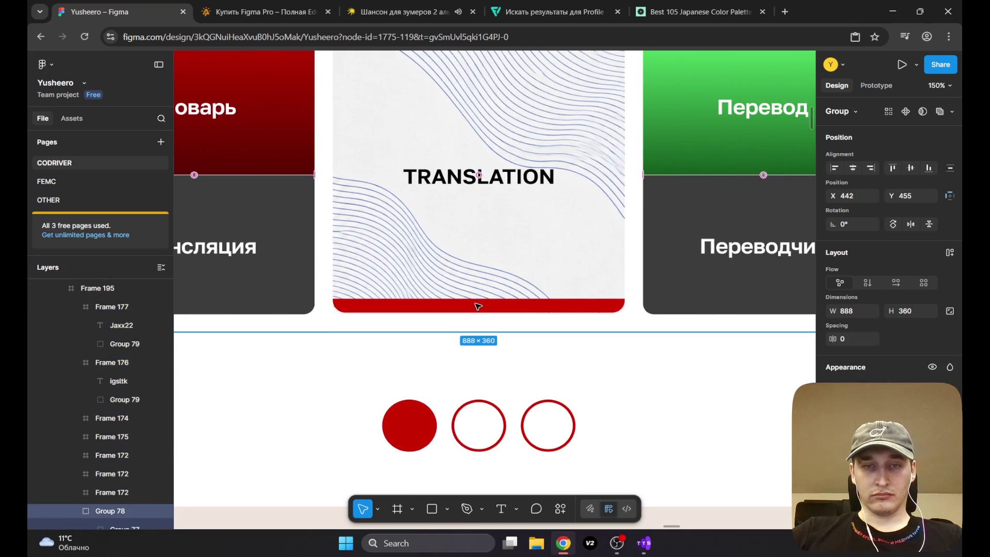
{"action": "double_click", "coordinate": [478, 306]}
{"action": "double_click", "coordinate": [478, 306]}
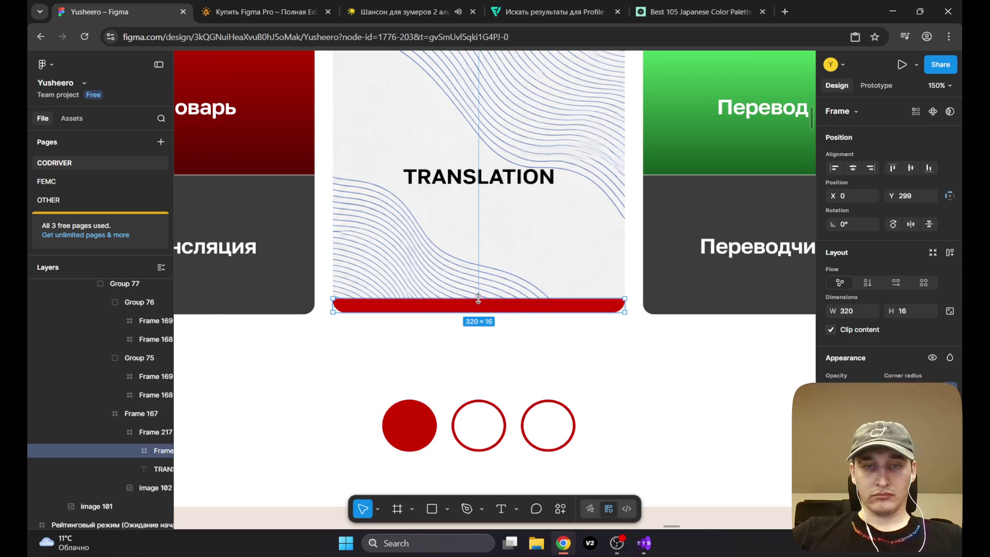
{"action": "left_click_drag", "start_coordinate": [479, 299], "coordinate": [478, 305]}
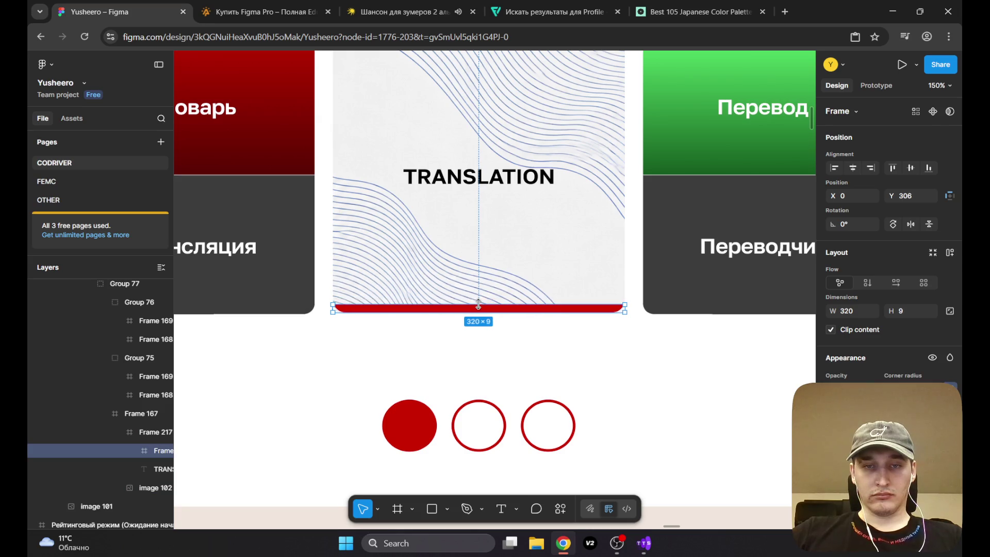
{"action": "left_click", "coordinate": [576, 368]}
{"action": "scroll", "coordinate": [575, 364], "scroll_direction": "down", "scroll_amount": 5}
{"action": "scroll", "coordinate": [556, 378], "scroll_direction": "up", "scroll_amount": 5}
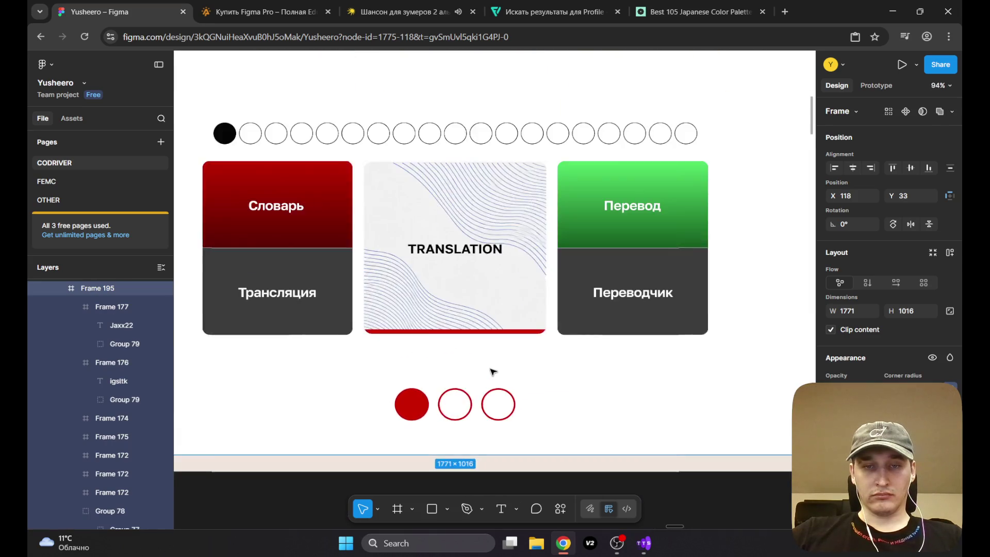
{"action": "scroll", "coordinate": [490, 371], "scroll_direction": "up", "scroll_amount": 3}
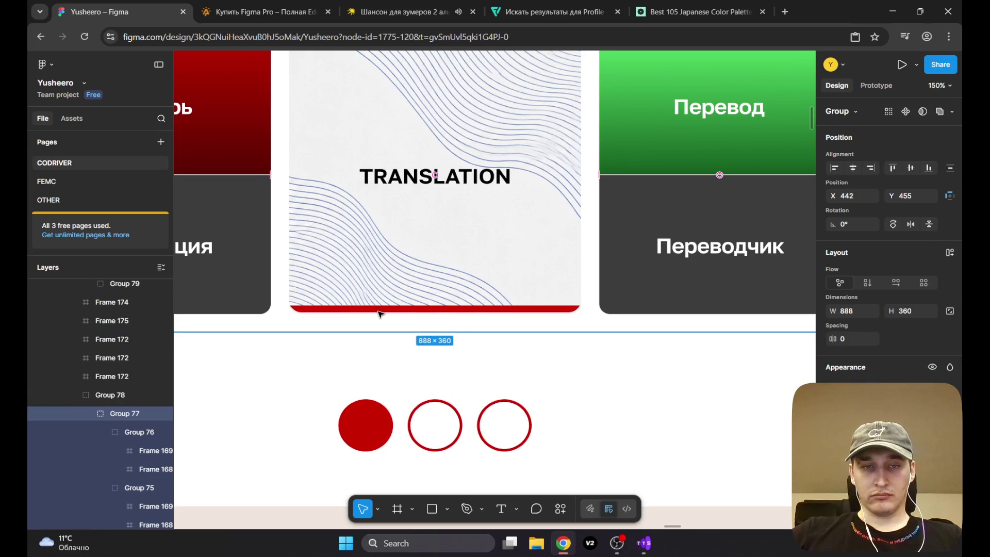
{"action": "scroll", "coordinate": [435, 342], "scroll_direction": "down", "scroll_amount": 5}
{"action": "scroll", "coordinate": [436, 342], "scroll_direction": "up", "scroll_amount": 4}
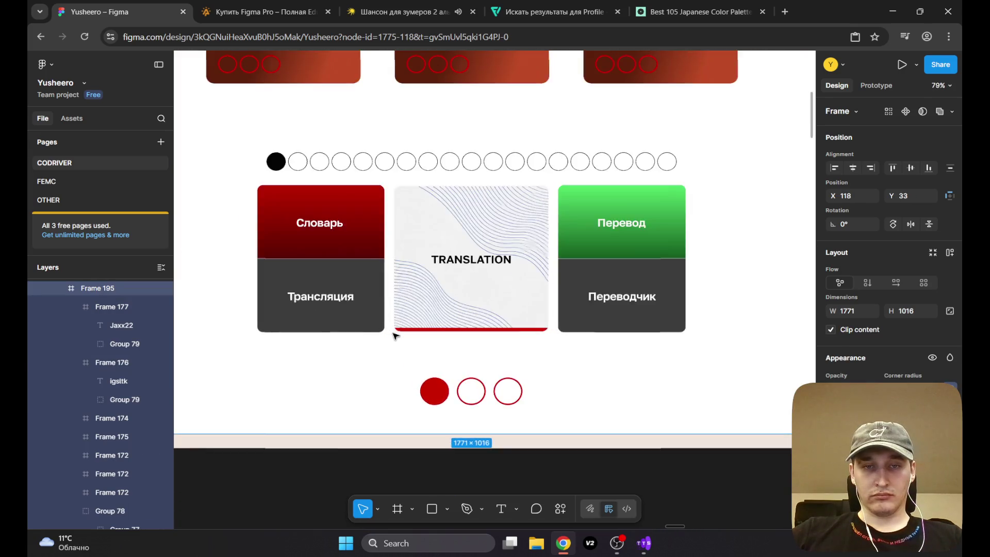
{"action": "scroll", "coordinate": [475, 338], "scroll_direction": "up", "scroll_amount": 2}
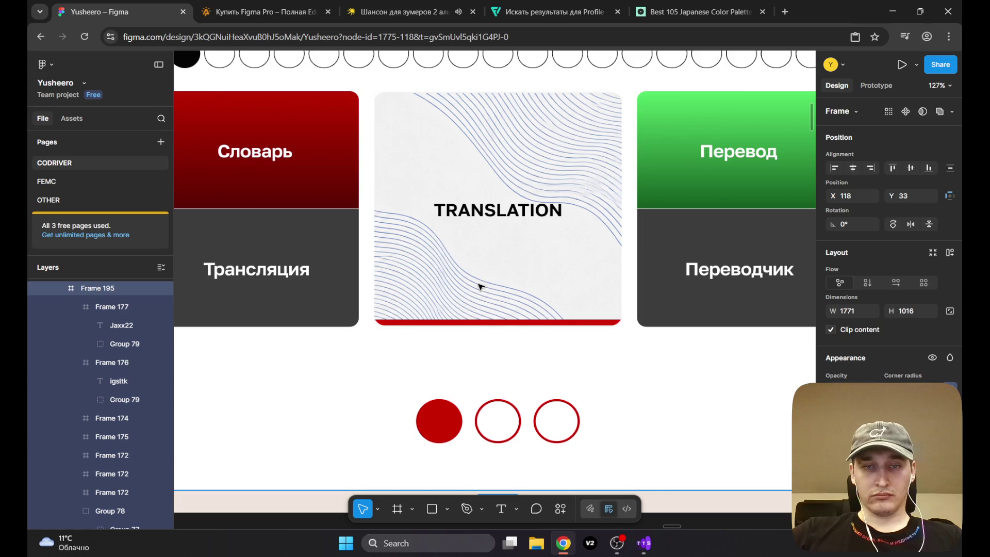
Step: Step from the cards group into the TRANSLATION frame and select the thin red bar
{"action": "left_click", "coordinate": [466, 323]}
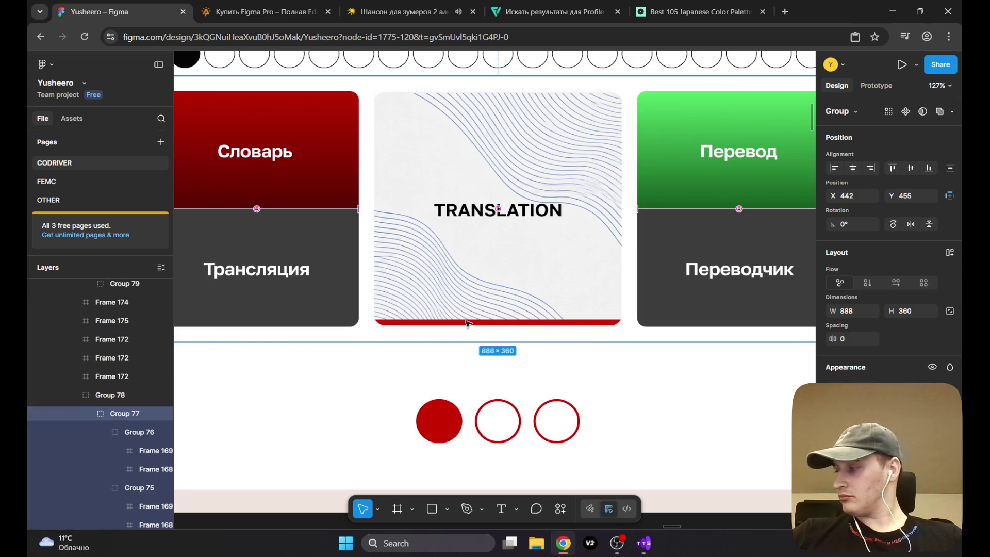
{"action": "double_click", "coordinate": [465, 324]}
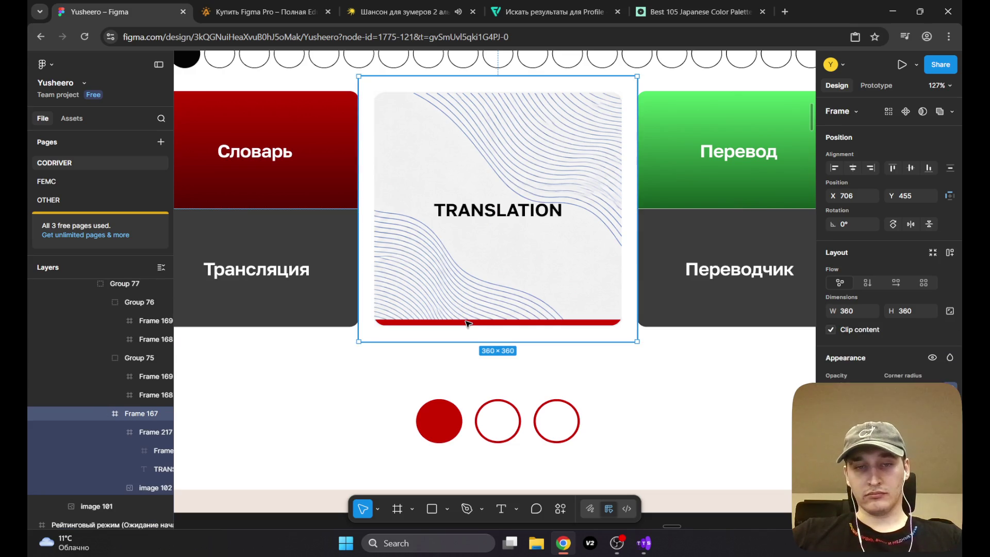
{"action": "double_click", "coordinate": [465, 322]}
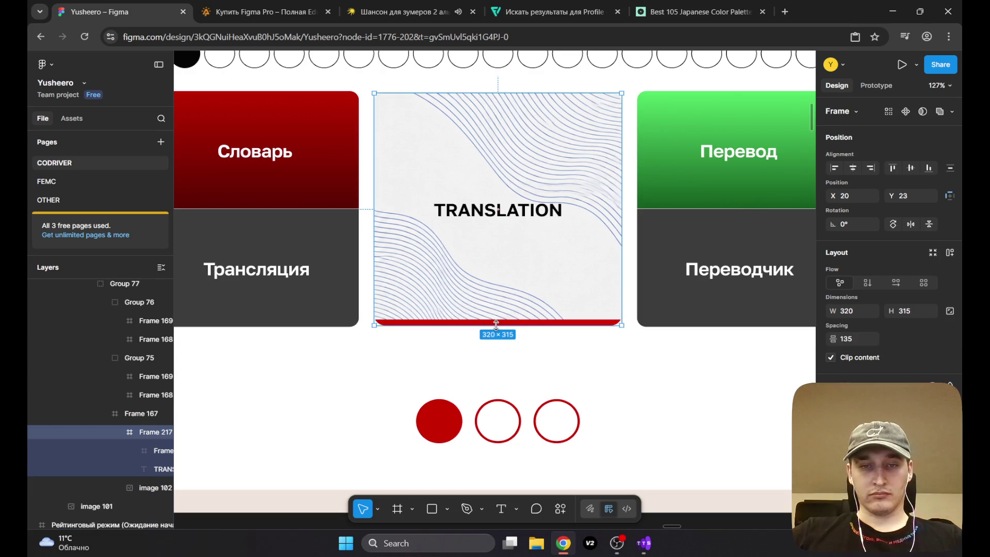
{"action": "left_click", "coordinate": [570, 323]}
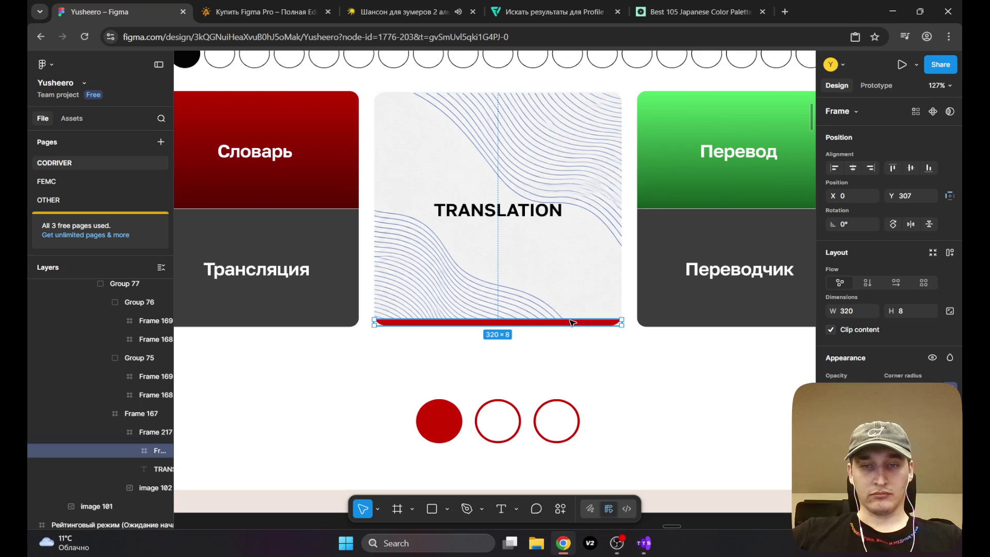
Step: Stretch the red bar over the whole TRANSLATION card and set its fill to about 51% opacity
{"action": "mouse_move", "coordinate": [443, 320]}
{"action": "left_mouse_down"}
{"action": "mouse_move", "coordinate": [434, 96]}
{"action": "mouse_move", "coordinate": [427, 263]}
{"action": "mouse_move", "coordinate": [429, 93]}
{"action": "left_mouse_up"}
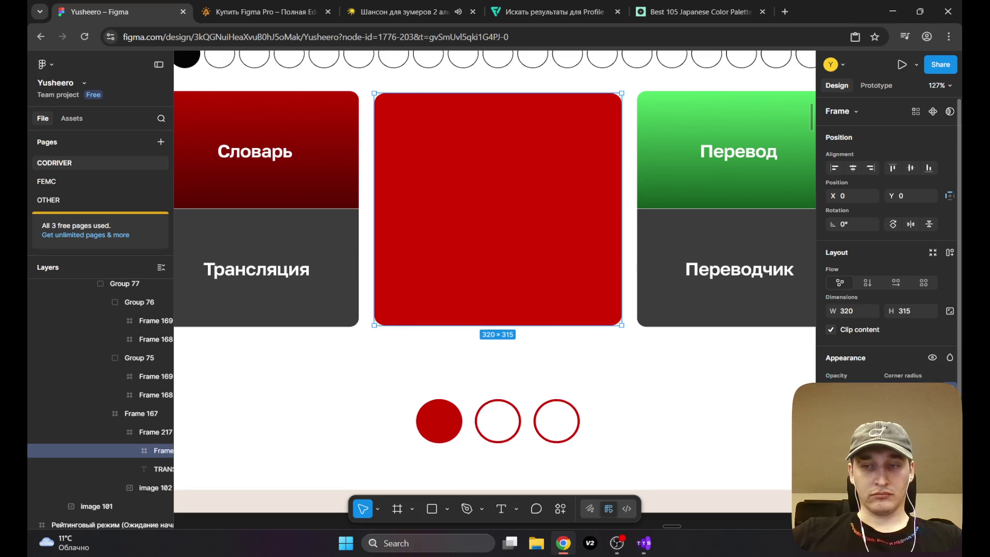
{"action": "left_click", "coordinate": [832, 432]}
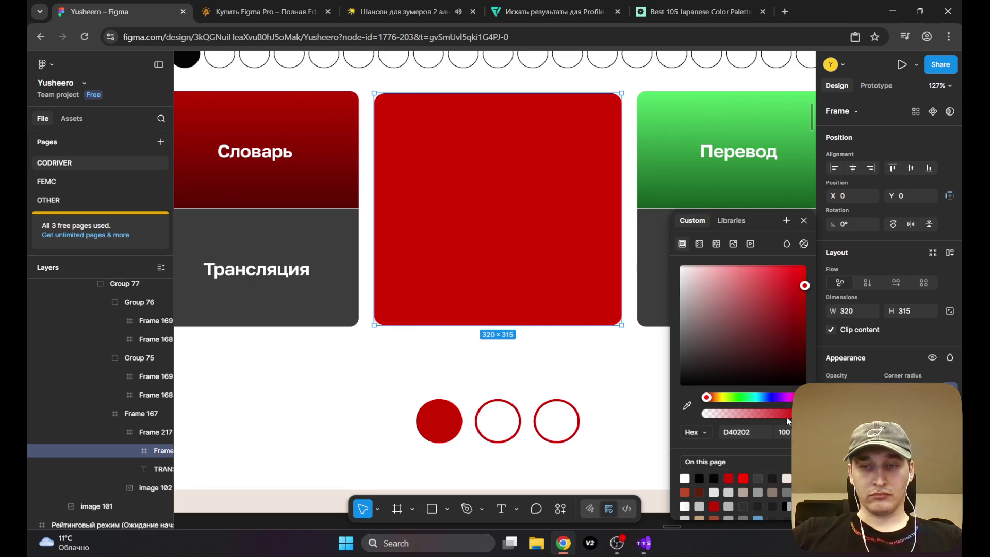
{"action": "mouse_move", "coordinate": [787, 415]}
{"action": "left_mouse_down"}
{"action": "mouse_move", "coordinate": [738, 415]}
{"action": "mouse_move", "coordinate": [754, 414]}
{"action": "left_mouse_up"}
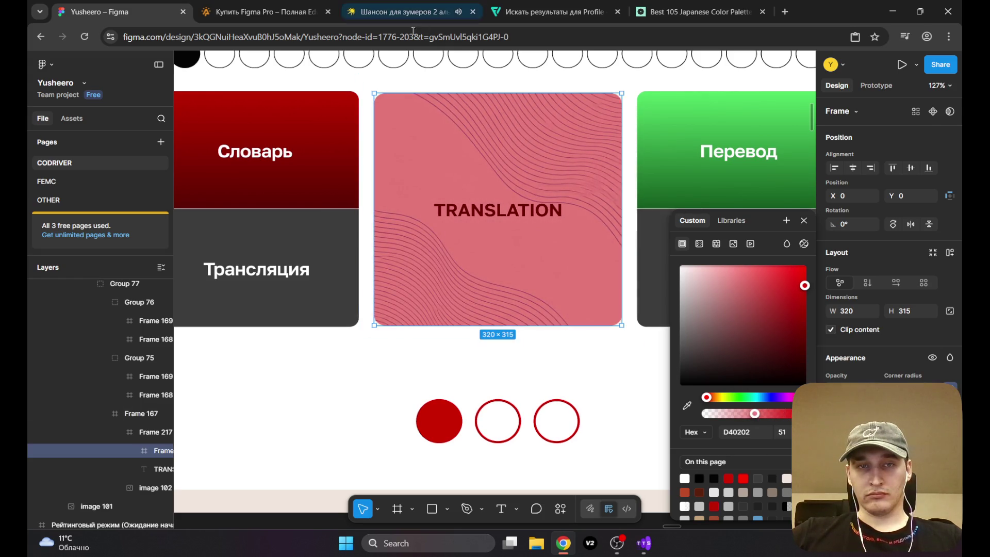
{"action": "mouse_move", "coordinate": [443, 94]}
{"action": "left_mouse_down"}
{"action": "mouse_move", "coordinate": [444, 176]}
{"action": "mouse_move", "coordinate": [445, 92]}
{"action": "left_mouse_up"}
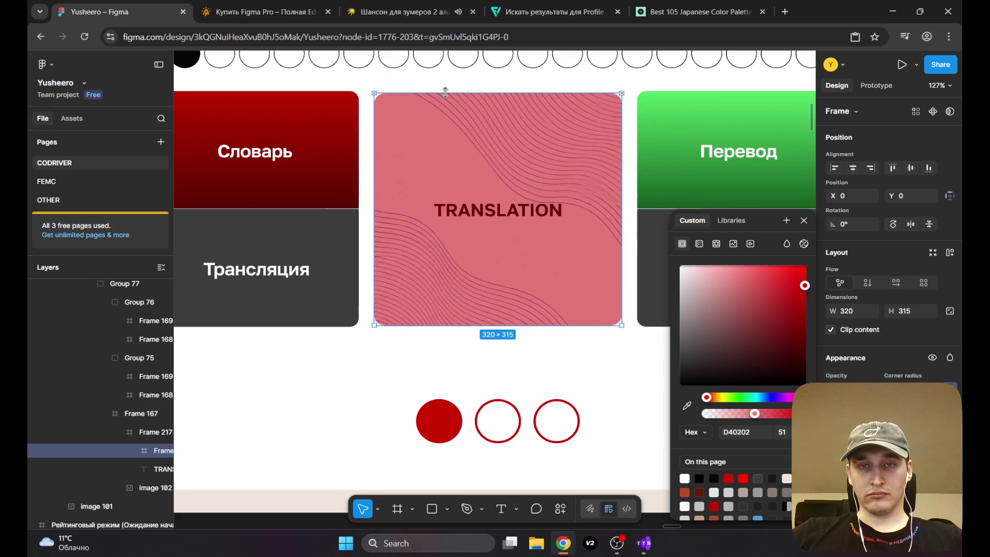
{"action": "scroll", "coordinate": [453, 193], "scroll_direction": "down", "scroll_amount": 5}
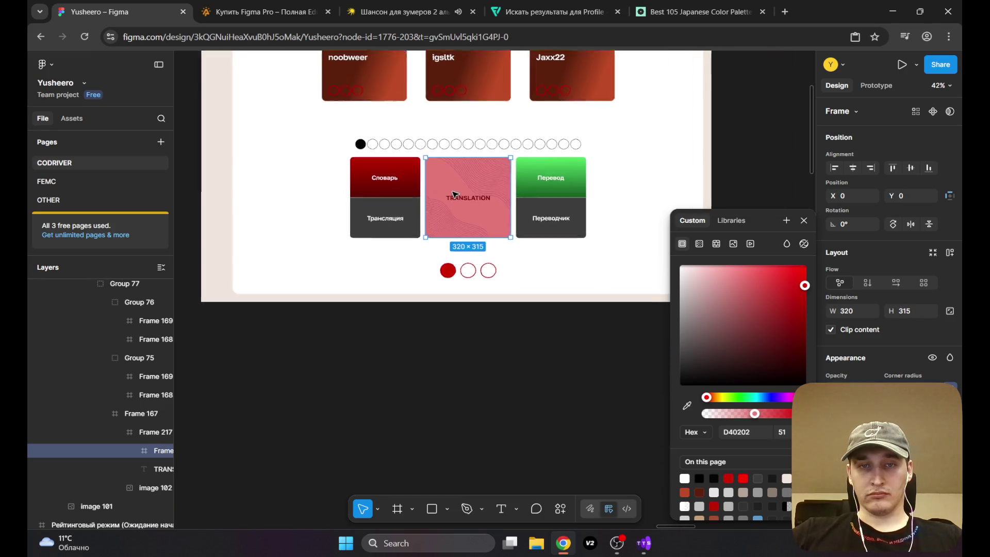
{"action": "scroll", "coordinate": [454, 195], "scroll_direction": "up", "scroll_amount": 5}
{"action": "scroll", "coordinate": [454, 194], "scroll_direction": "down", "scroll_amount": 5}
{"action": "scroll", "coordinate": [454, 194], "scroll_direction": "down", "scroll_amount": 3}
{"action": "left_click", "coordinate": [696, 148]}
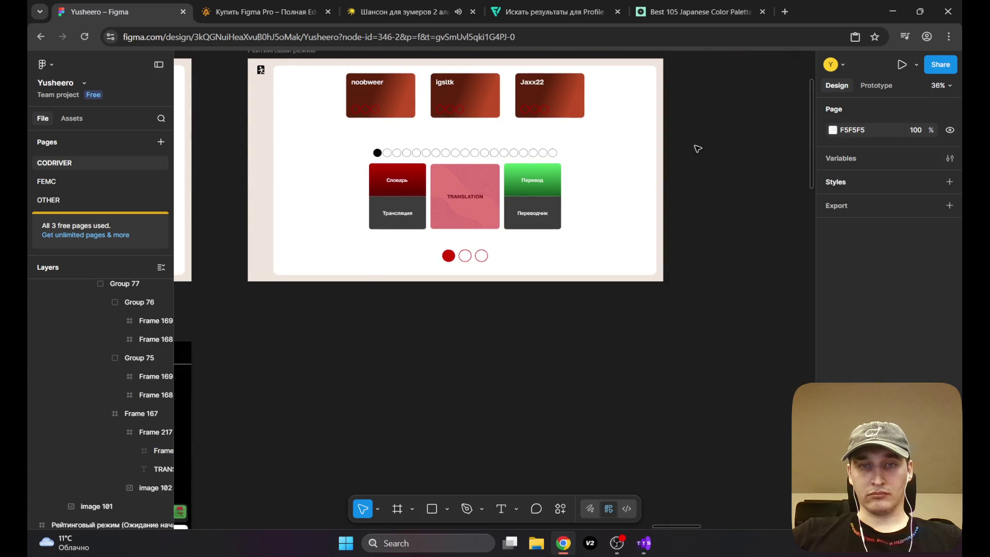
Step: Recolour the overlay to black 000000 so the card appears dimmed grey
{"action": "scroll", "coordinate": [434, 196], "scroll_direction": "up", "scroll_amount": 3}
{"action": "left_click", "coordinate": [491, 150]}
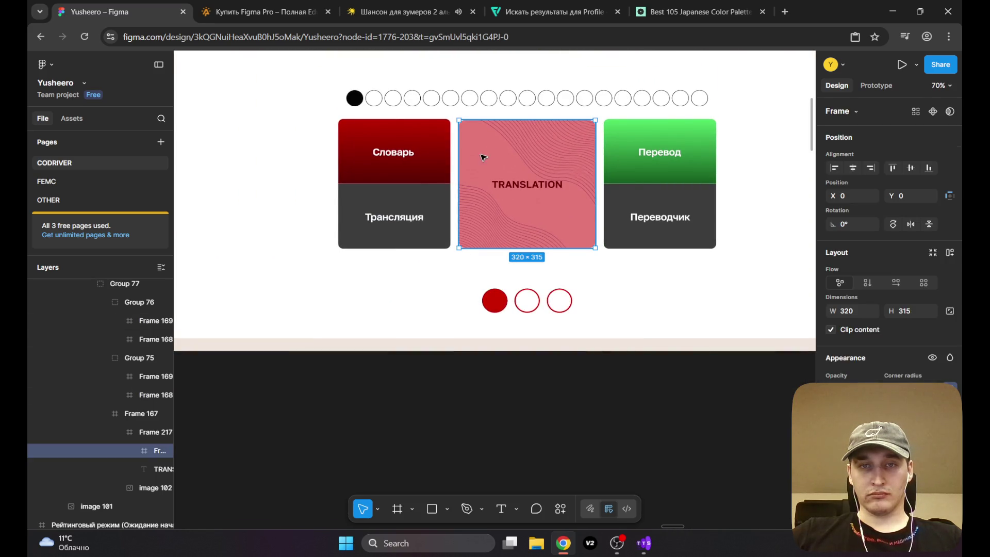
{"action": "left_click", "coordinate": [832, 436]}
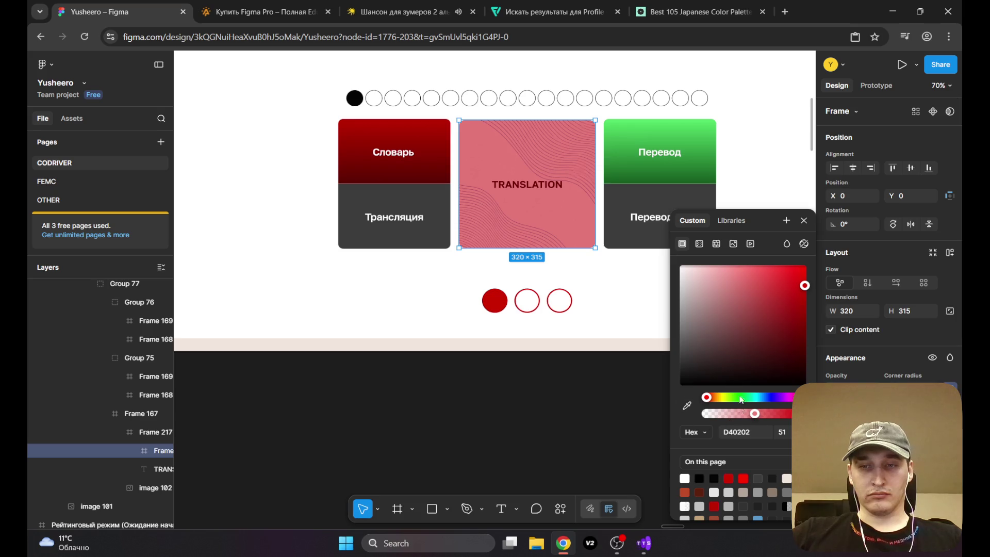
{"action": "left_click_drag", "start_coordinate": [752, 313], "coordinate": [694, 307]}
{"action": "left_click_drag", "start_coordinate": [677, 350], "coordinate": [674, 396]}
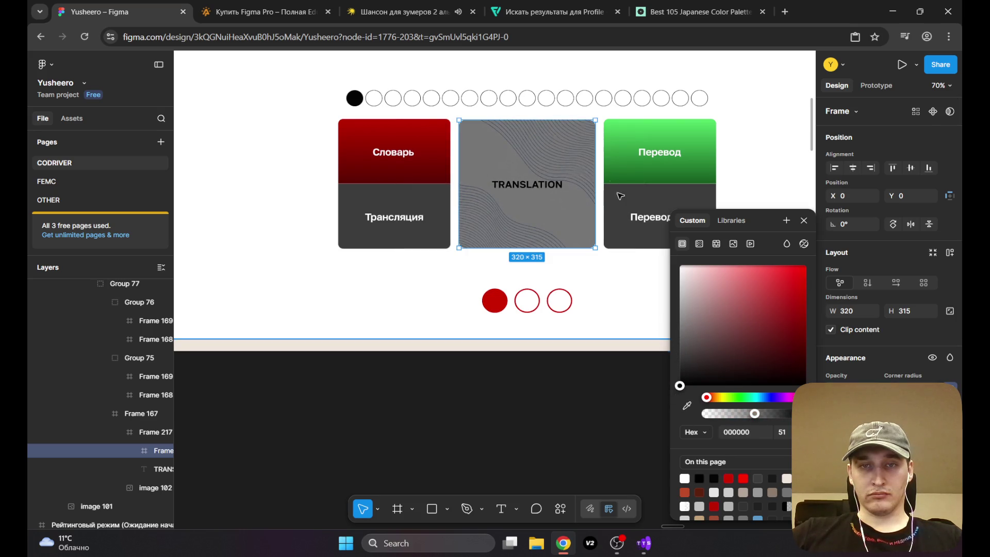
{"action": "scroll", "coordinate": [528, 142], "scroll_direction": "up", "scroll_amount": 5}
{"action": "scroll", "coordinate": [525, 155], "scroll_direction": "down", "scroll_amount": 2}
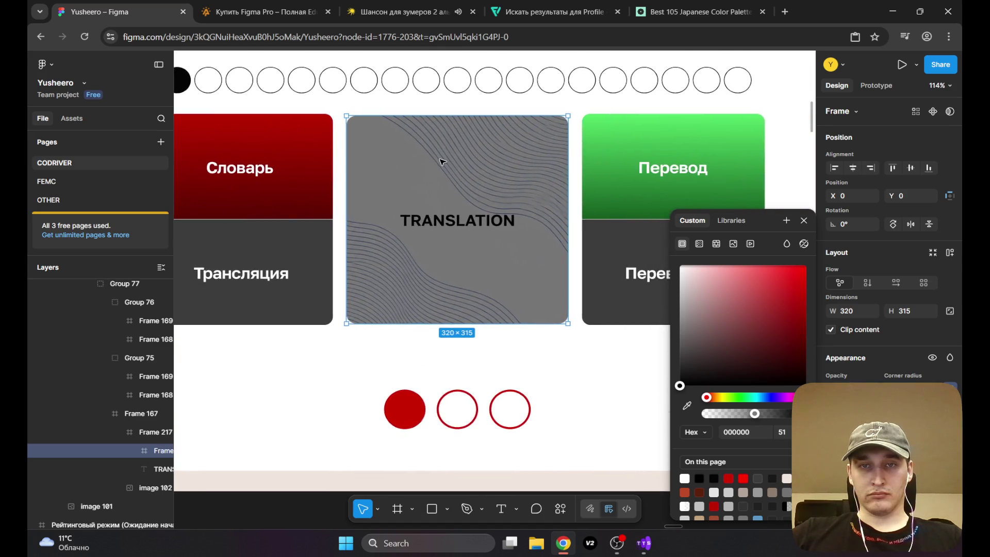
{"action": "scroll", "coordinate": [465, 159], "scroll_direction": "down", "scroll_amount": 3}
{"action": "scroll", "coordinate": [454, 170], "scroll_direction": "down", "scroll_amount": 3}
{"action": "scroll", "coordinate": [487, 243], "scroll_direction": "down", "scroll_amount": 2}
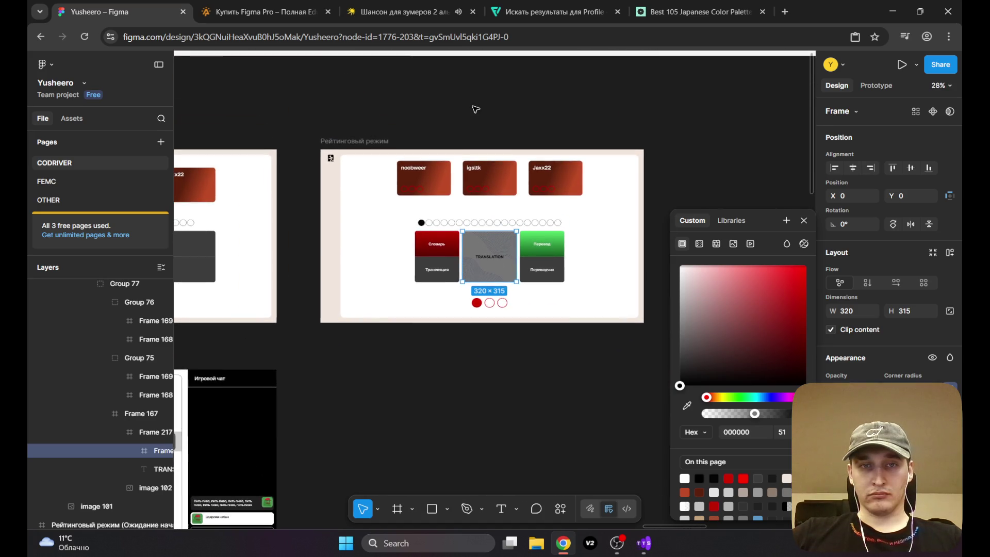
{"action": "key", "text": "Escape"}
{"action": "scroll", "coordinate": [486, 263], "scroll_direction": "up", "scroll_amount": 5}
{"action": "left_click", "coordinate": [483, 209]}
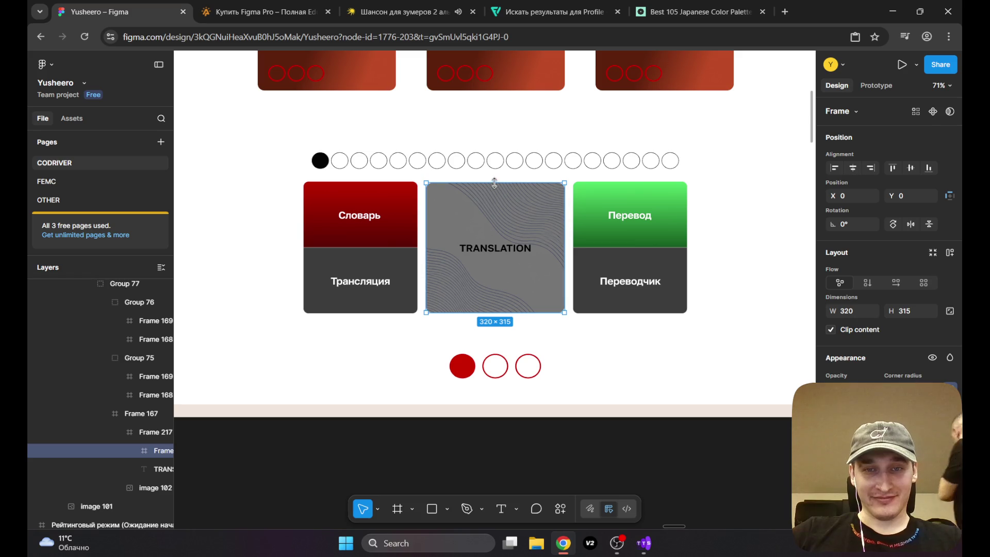
{"action": "left_click_drag", "start_coordinate": [491, 183], "coordinate": [486, 269]}
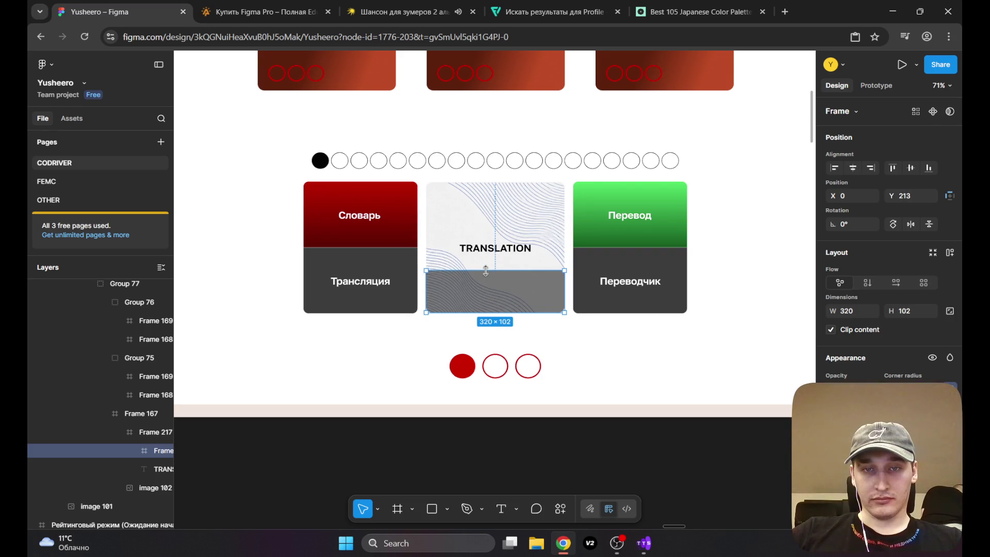
{"action": "scroll", "coordinate": [486, 271], "scroll_direction": "down", "scroll_amount": 10}
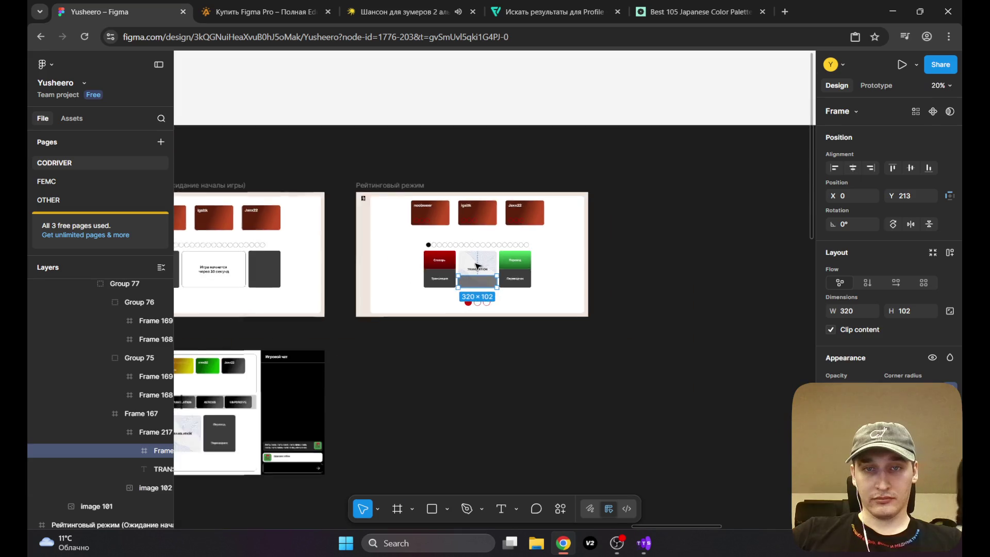
{"action": "mouse_move", "coordinate": [400, 260]}
{"action": "left_mouse_down"}
{"action": "mouse_move", "coordinate": [452, 247]}
{"action": "mouse_move", "coordinate": [421, 261]}
{"action": "left_mouse_up"}
{"action": "scroll", "coordinate": [501, 288], "scroll_direction": "up", "scroll_amount": 5}
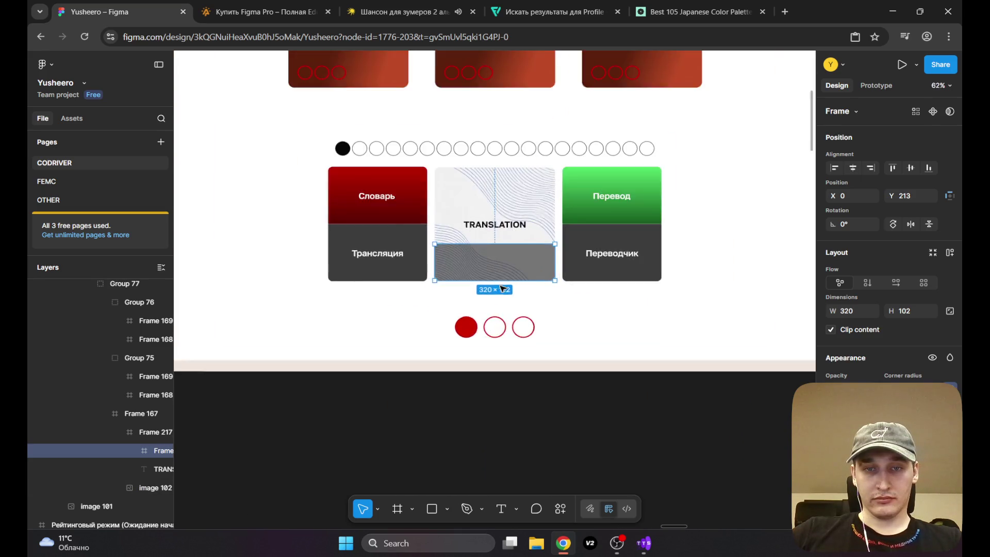
{"action": "scroll", "coordinate": [500, 288], "scroll_direction": "up", "scroll_amount": 2}
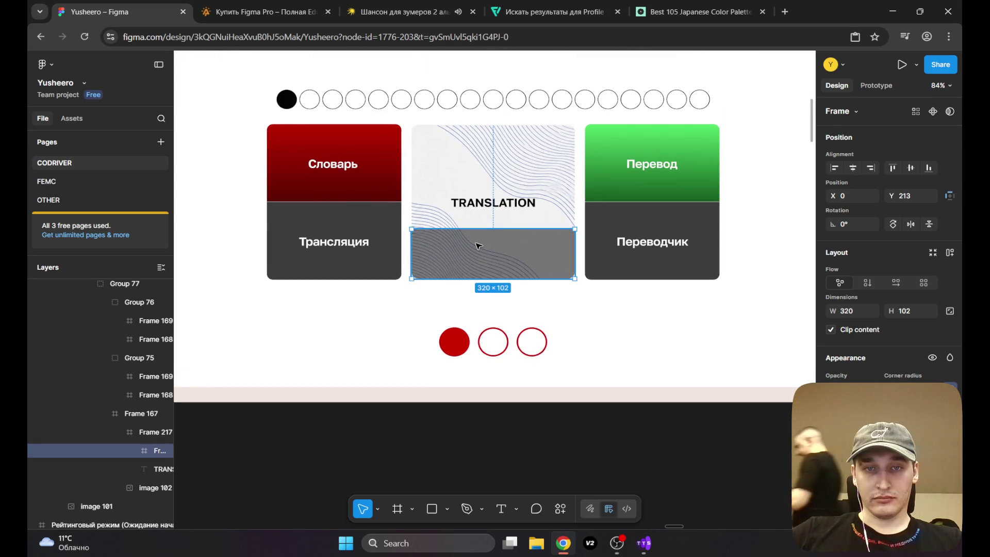
{"action": "key", "text": "ctrl+z"}
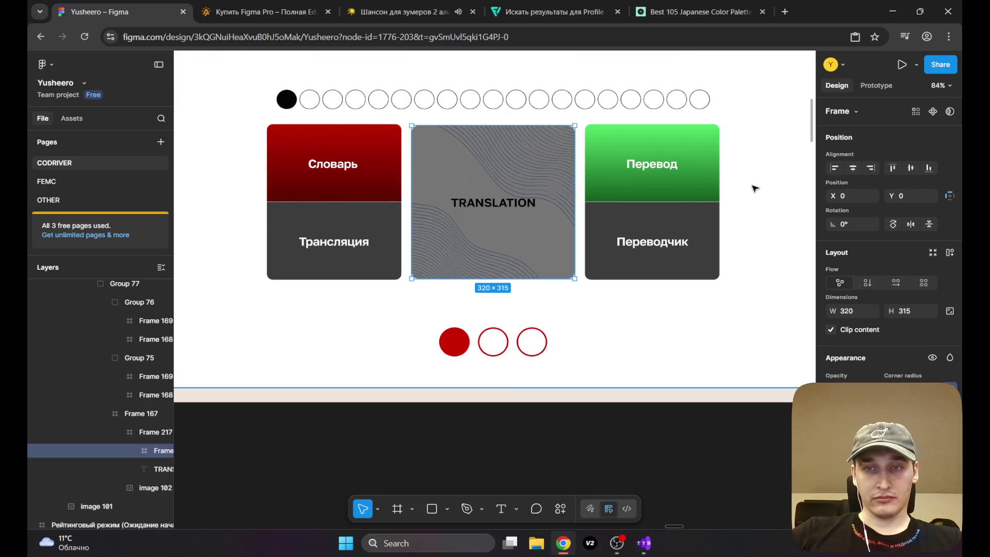
{"action": "left_click", "coordinate": [612, 183]}
Step: Shrink the TRANSLATION card's inner frame from the top to a 320×15 strip along the bottom
{"action": "scroll", "coordinate": [462, 223], "scroll_direction": "down", "scroll_amount": 5}
{"action": "scroll", "coordinate": [462, 223], "scroll_direction": "up", "scroll_amount": 5}
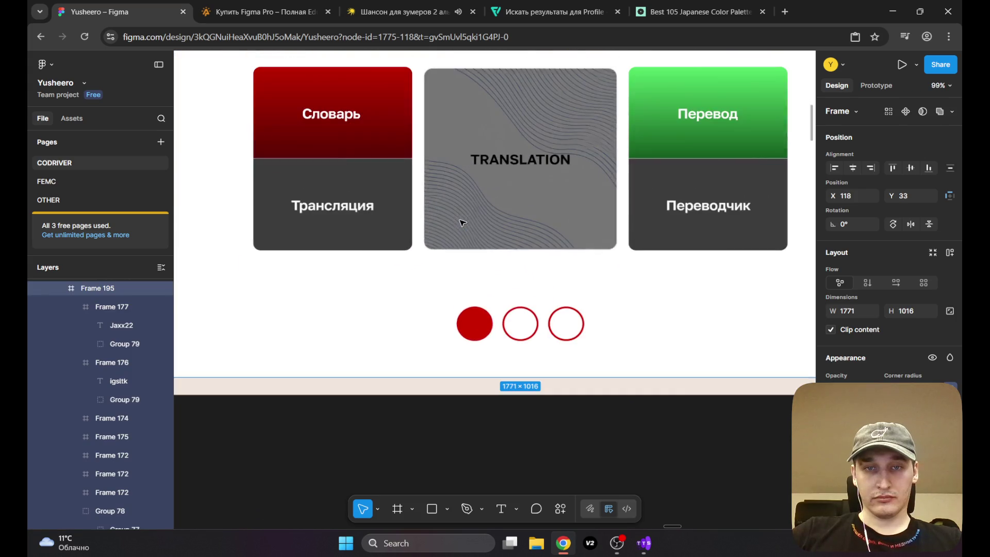
{"action": "left_click", "coordinate": [466, 216]}
{"action": "key", "text": "Escape"}
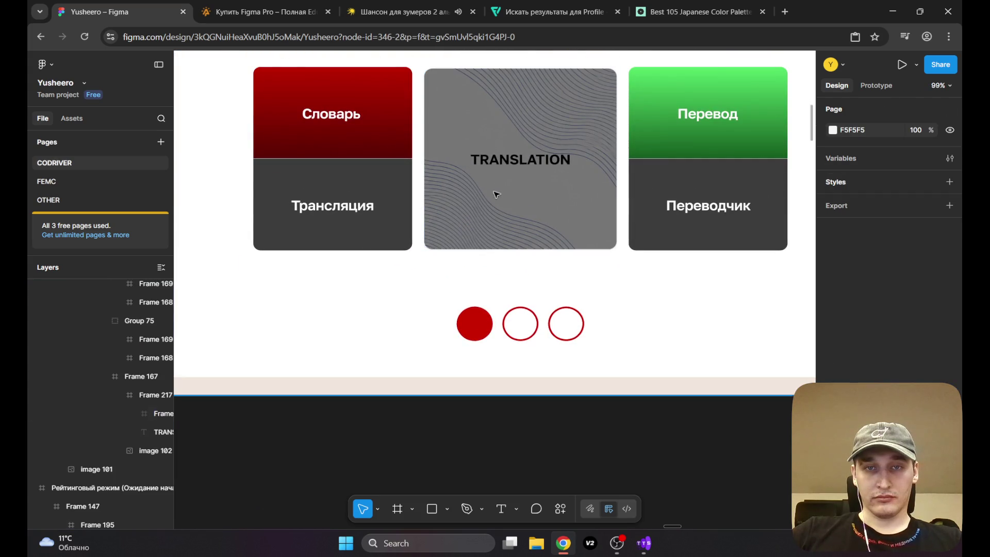
{"action": "scroll", "coordinate": [445, 250], "scroll_direction": "down", "scroll_amount": 10}
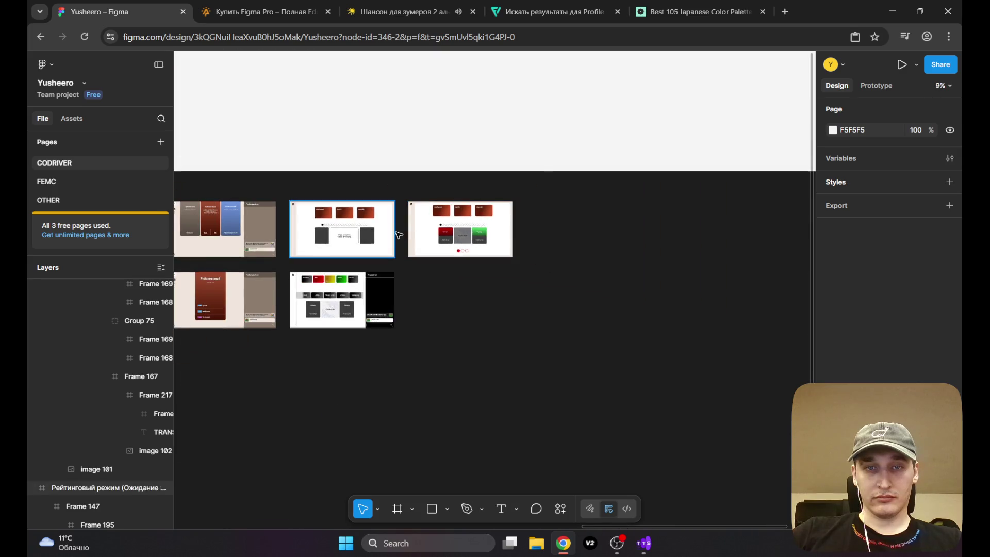
{"action": "scroll", "coordinate": [510, 255], "scroll_direction": "up", "scroll_amount": 10}
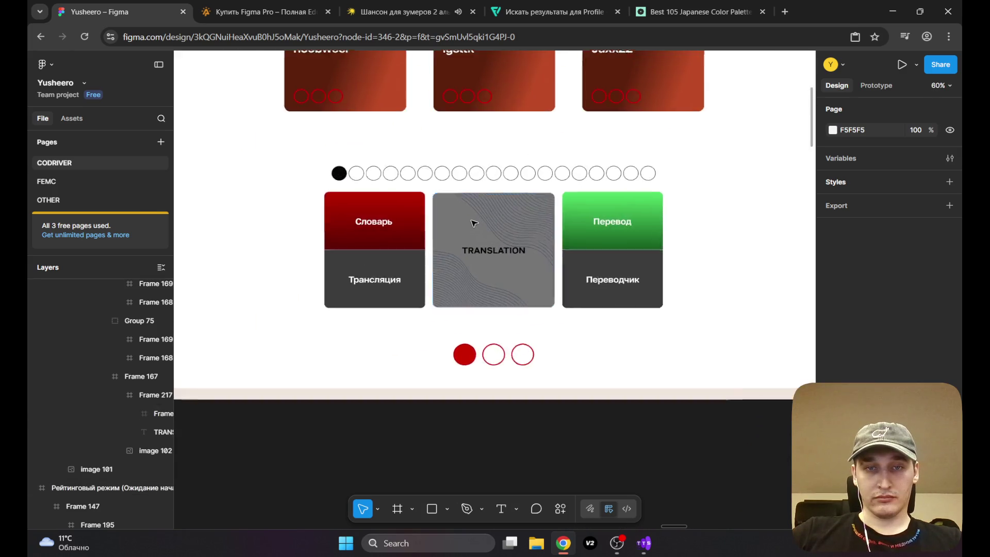
{"action": "left_click", "coordinate": [491, 207]}
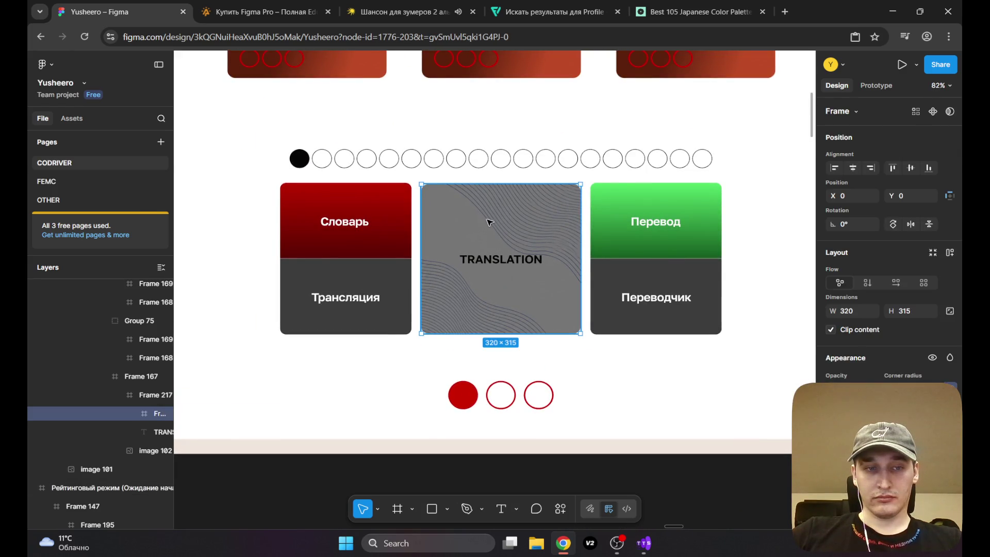
{"action": "left_click_drag", "start_coordinate": [476, 184], "coordinate": [476, 229]}
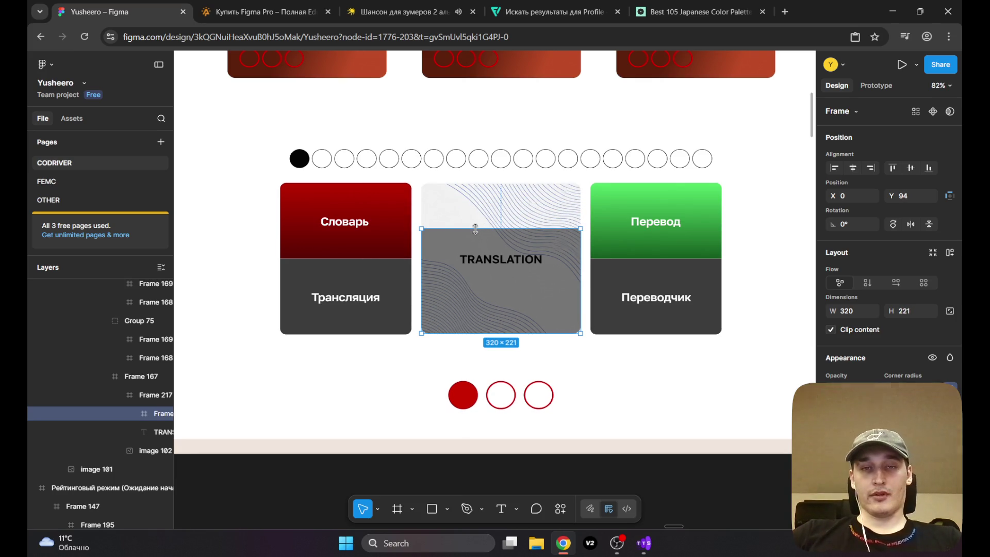
{"action": "left_click_drag", "start_coordinate": [475, 229], "coordinate": [470, 326]}
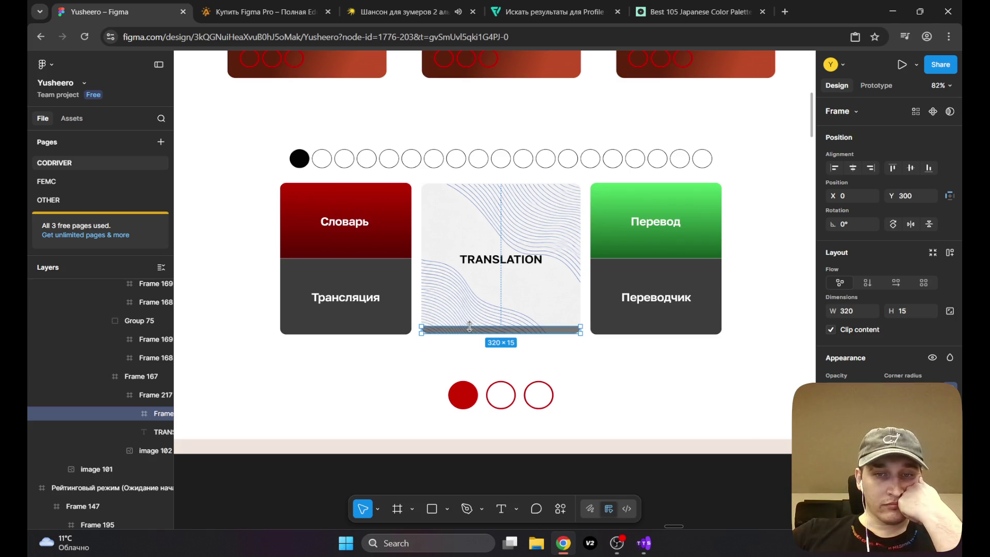
Step: Fill the strip with red FF0000 at about 61% opacity
{"action": "left_click", "coordinate": [832, 433]}
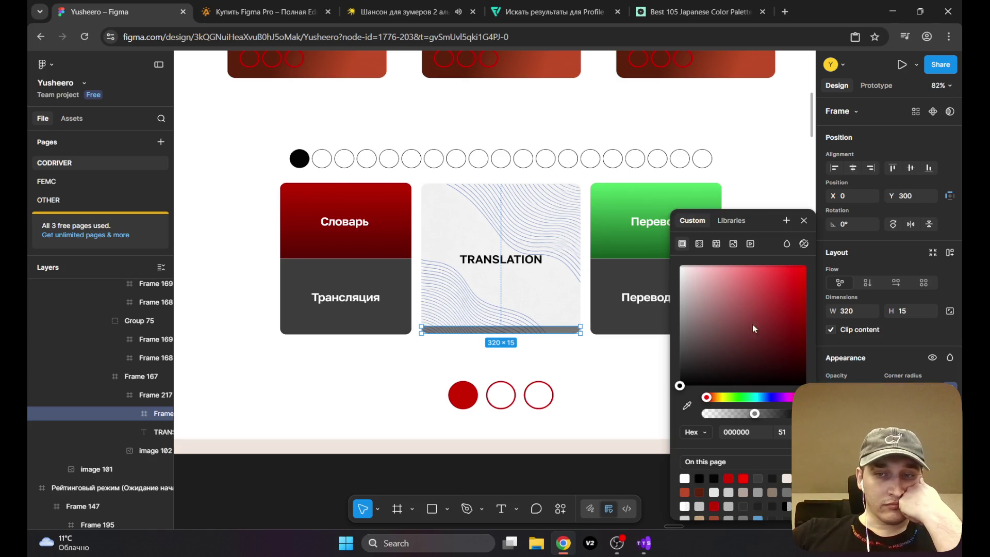
{"action": "left_click_drag", "start_coordinate": [753, 324], "coordinate": [801, 274]}
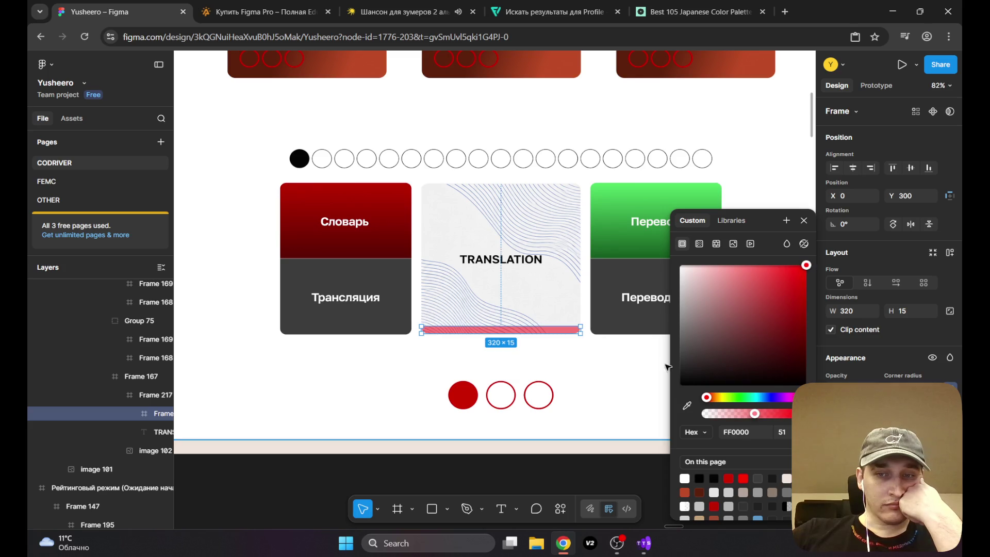
{"action": "left_click_drag", "start_coordinate": [755, 414], "coordinate": [762, 415]}
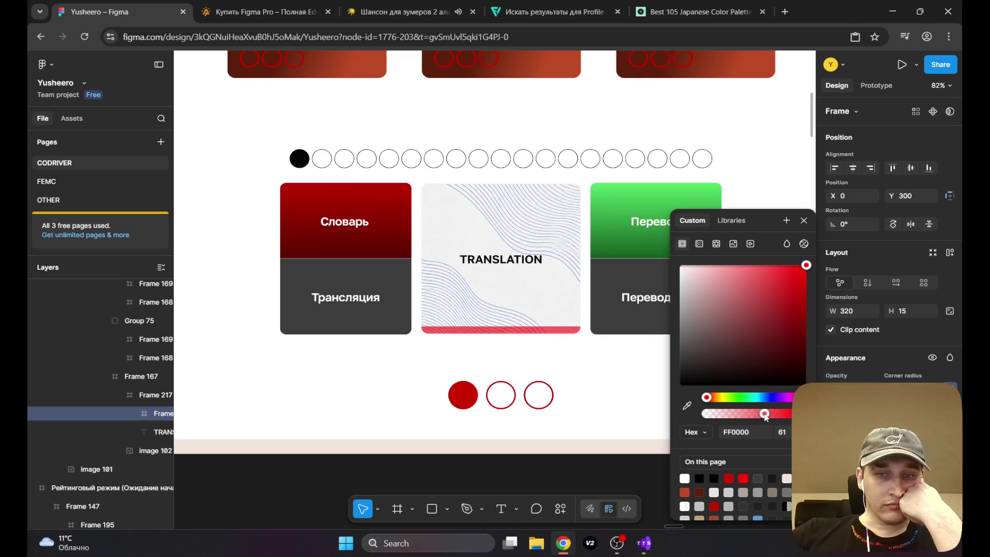
{"action": "left_click", "coordinate": [741, 134]}
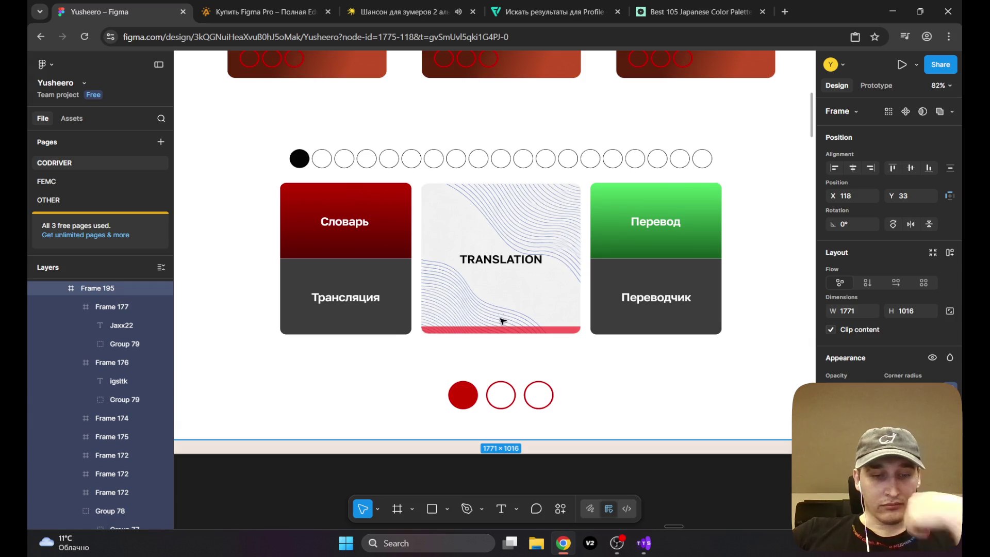
{"action": "scroll", "coordinate": [499, 321], "scroll_direction": "up", "scroll_amount": 5, "text": "ctrl"}
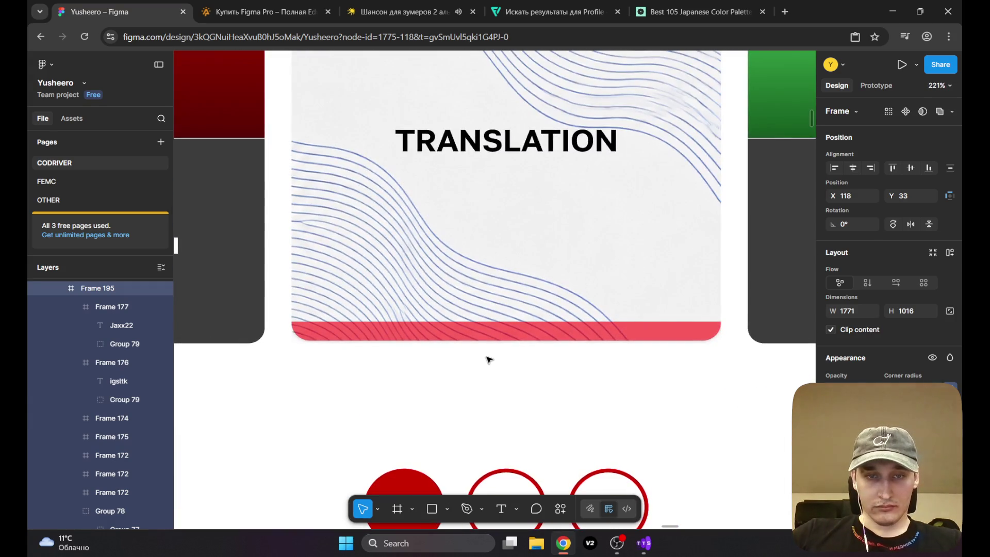
{"action": "scroll", "coordinate": [489, 360], "scroll_direction": "down", "scroll_amount": 6, "text": "ctrl"}
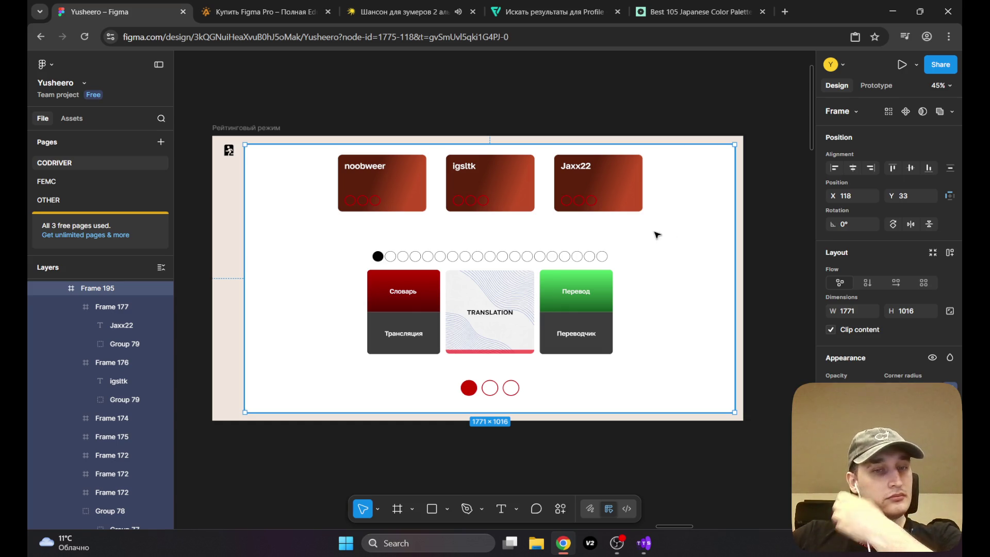
{"action": "scroll", "coordinate": [380, 269], "scroll_direction": "down", "scroll_amount": 5}
{"action": "left_click_drag", "start_coordinate": [367, 232], "coordinate": [471, 231]}
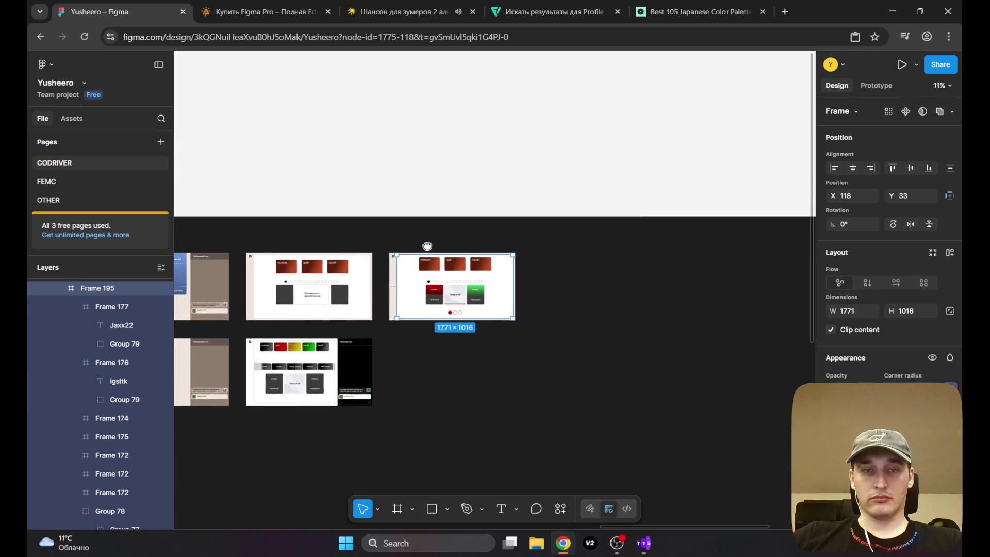
{"action": "left_click", "coordinate": [588, 248]}
{"action": "scroll", "coordinate": [454, 248], "scroll_direction": "up", "scroll_amount": 2}
{"action": "scroll", "coordinate": [454, 247], "scroll_direction": "up", "scroll_amount": 3}
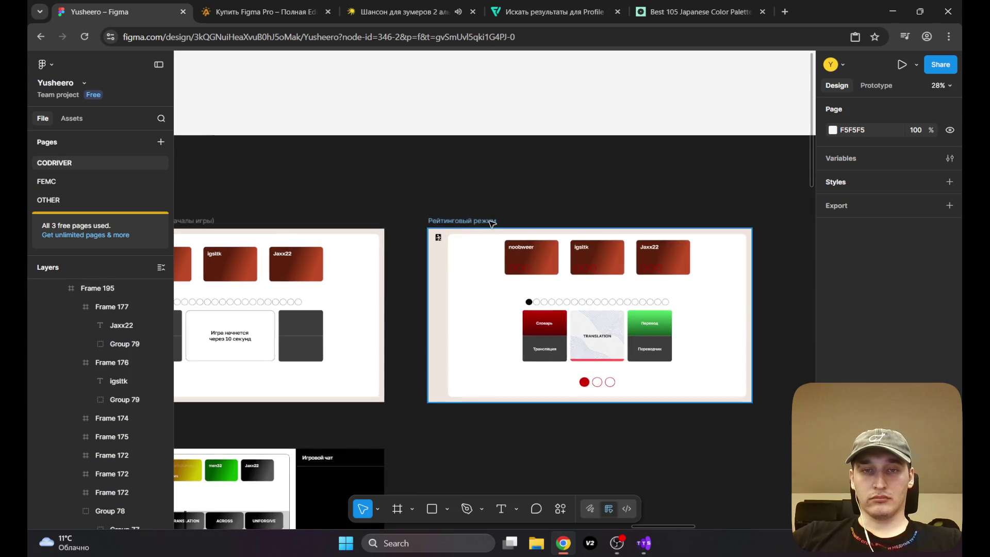
{"action": "double_click", "coordinate": [492, 222]}
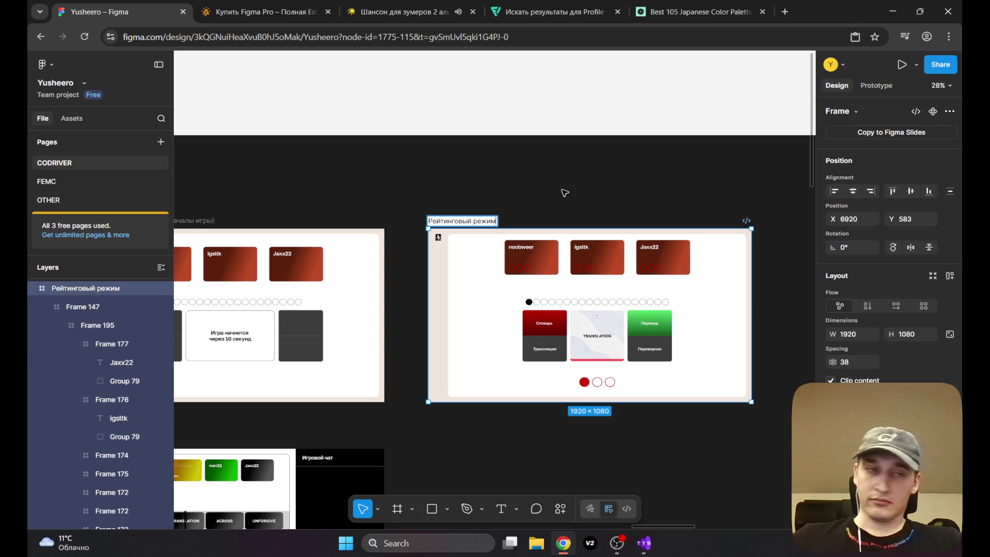
Step: In Yandex Music, start the Фонк station from Моя волна and skip ahead in the track
{"action": "left_click", "coordinate": [402, 12]}
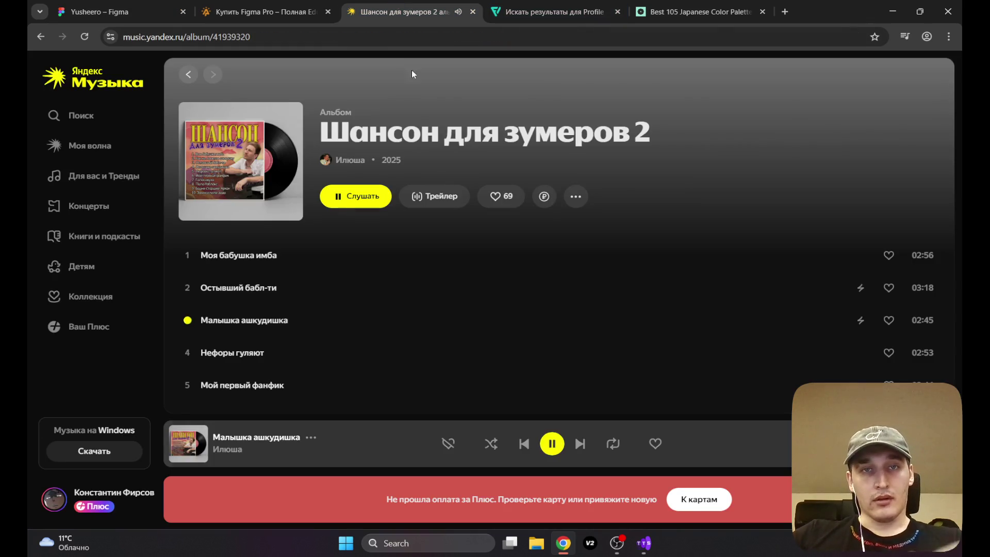
{"action": "left_click", "coordinate": [91, 145]}
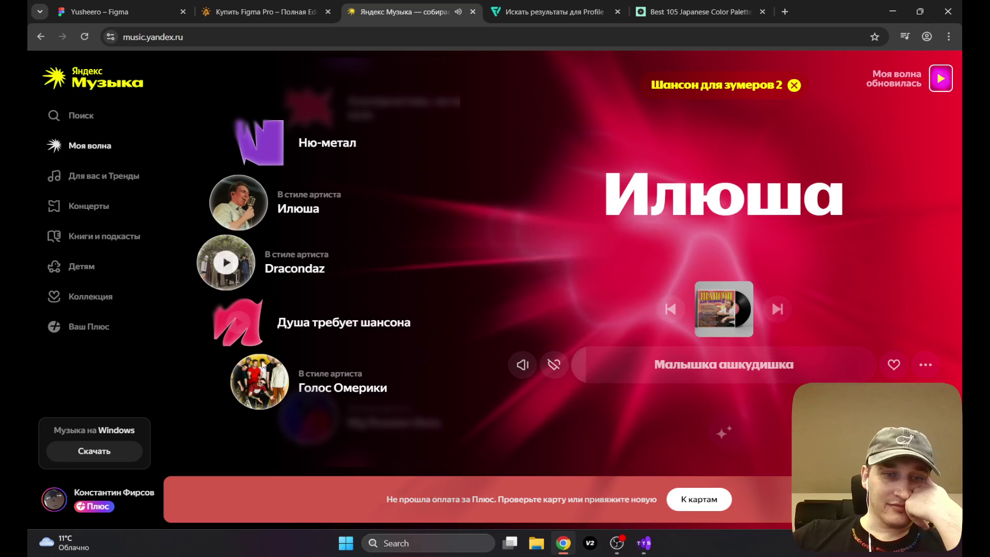
{"action": "scroll", "coordinate": [276, 330], "scroll_direction": "up", "scroll_amount": 2}
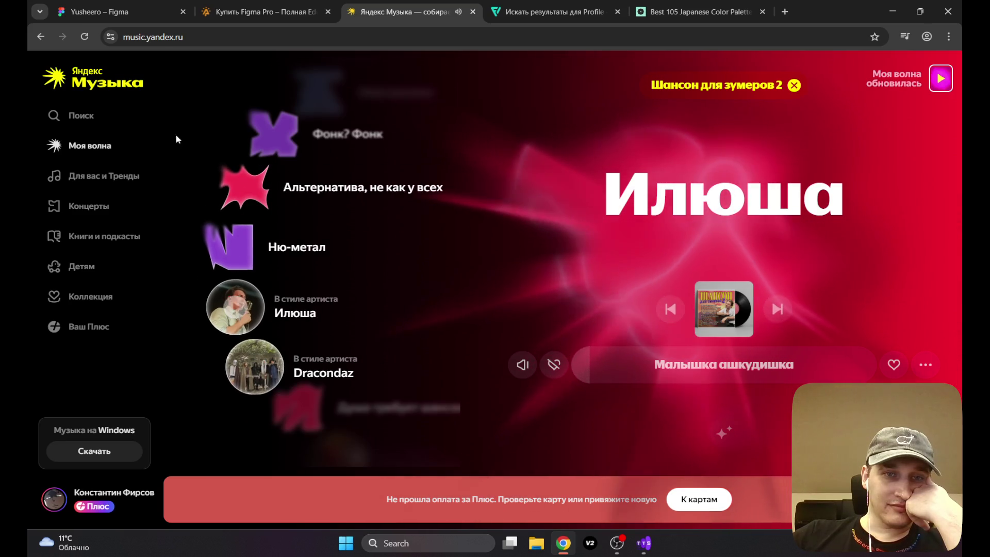
{"action": "scroll", "coordinate": [243, 177], "scroll_direction": "up", "scroll_amount": 1}
{"action": "left_click", "coordinate": [248, 182]}
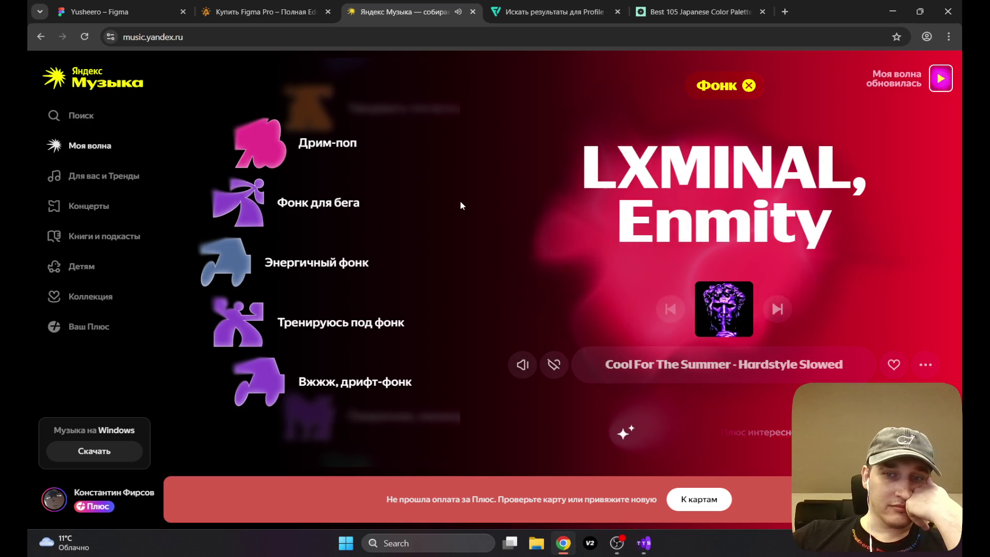
{"action": "left_click", "coordinate": [617, 366]}
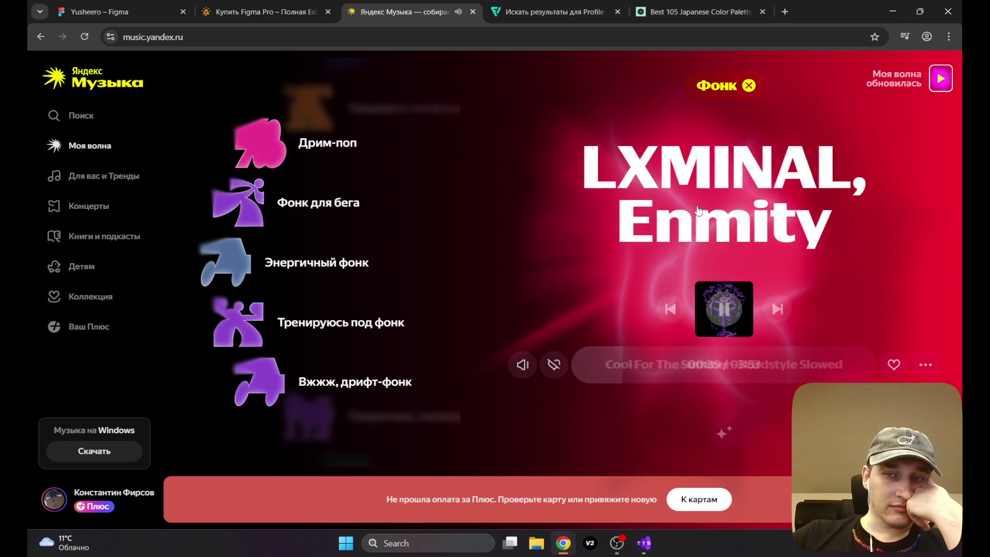
Step: Play FRACTAL HORNS from the Разъеб playlist in Коллекция, then switch to the Купить Figma Pro tab
{"action": "left_click", "coordinate": [85, 299]}
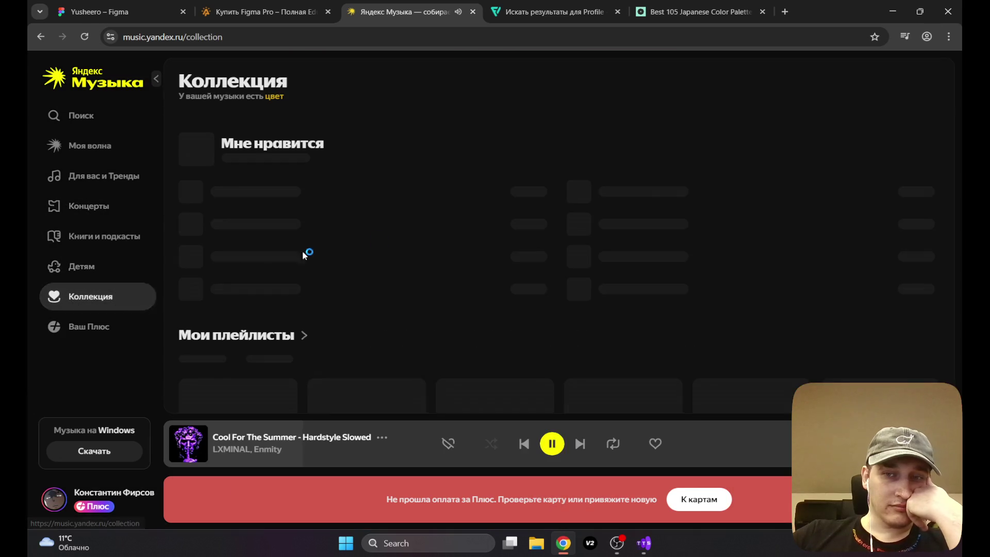
{"action": "scroll", "coordinate": [266, 196], "scroll_direction": "down", "scroll_amount": 5}
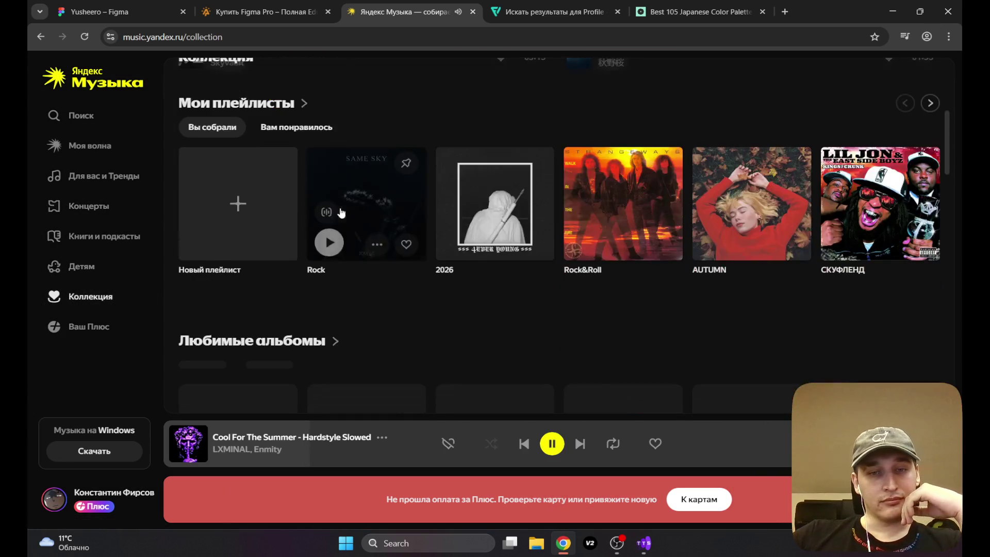
{"action": "scroll", "coordinate": [354, 284], "scroll_direction": "up", "scroll_amount": 3}
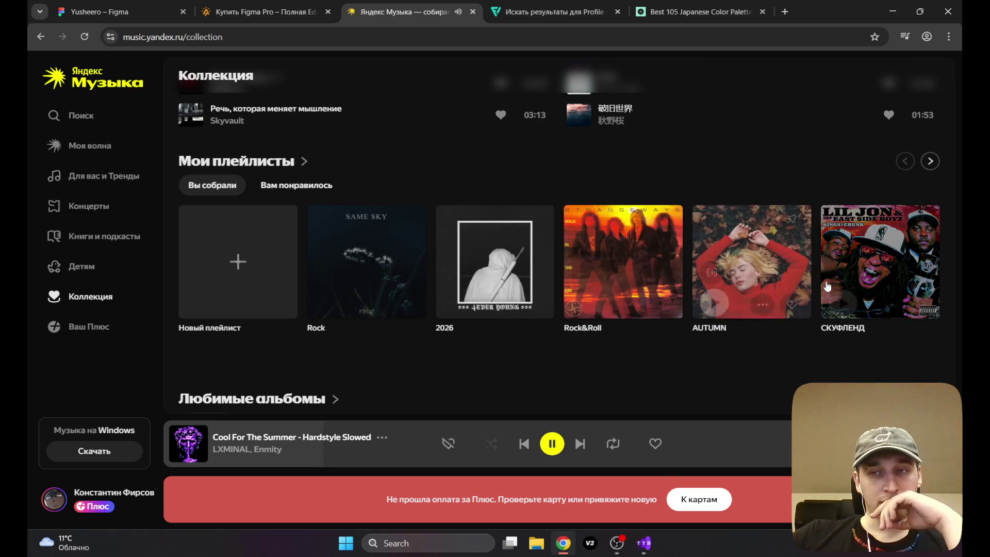
{"action": "left_click", "coordinate": [220, 163]}
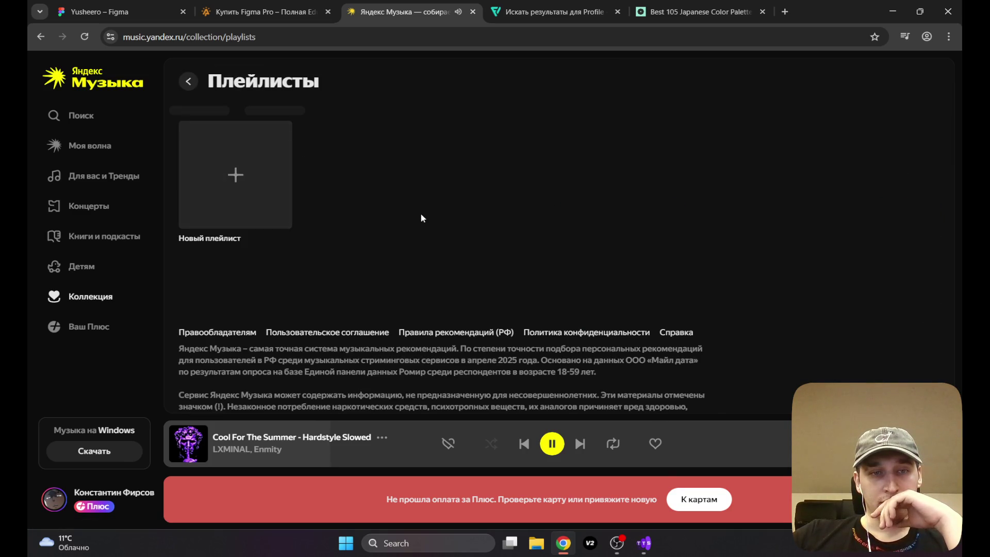
{"action": "scroll", "coordinate": [420, 213], "scroll_direction": "down", "scroll_amount": 2}
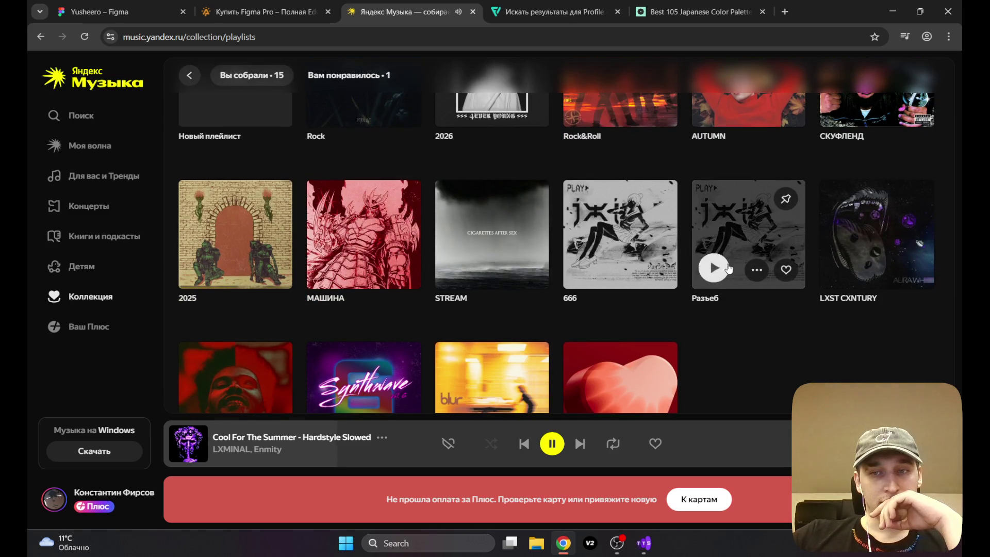
{"action": "left_click", "coordinate": [751, 233]}
{"action": "scroll", "coordinate": [436, 223], "scroll_direction": "down", "scroll_amount": 3}
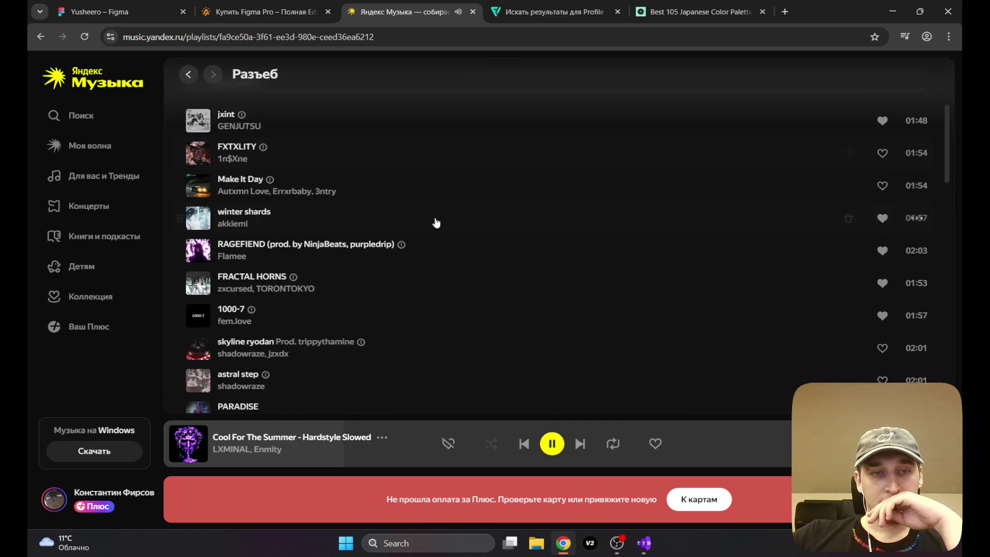
{"action": "scroll", "coordinate": [436, 223], "scroll_direction": "down", "scroll_amount": 2}
{"action": "left_click", "coordinate": [195, 168]}
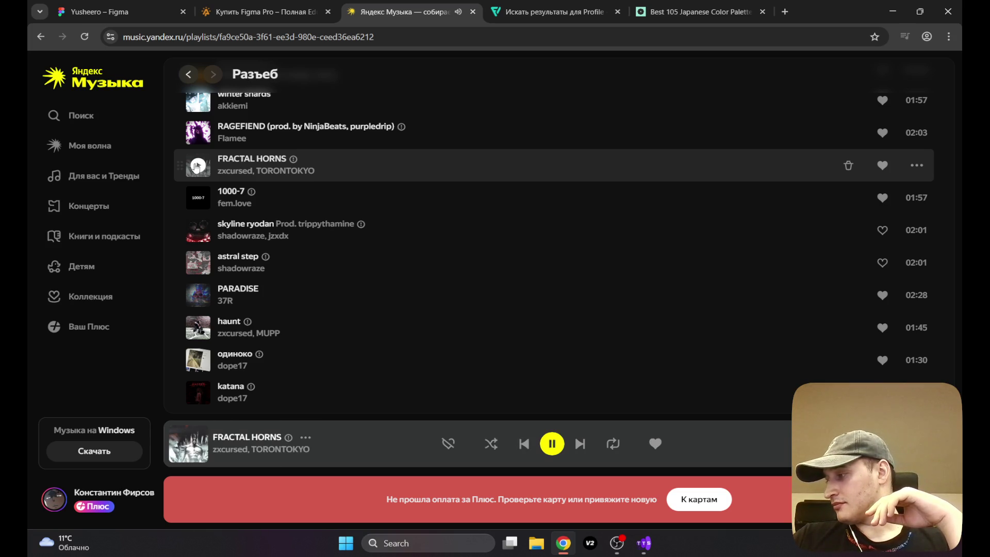
{"action": "left_click", "coordinate": [289, 7]}
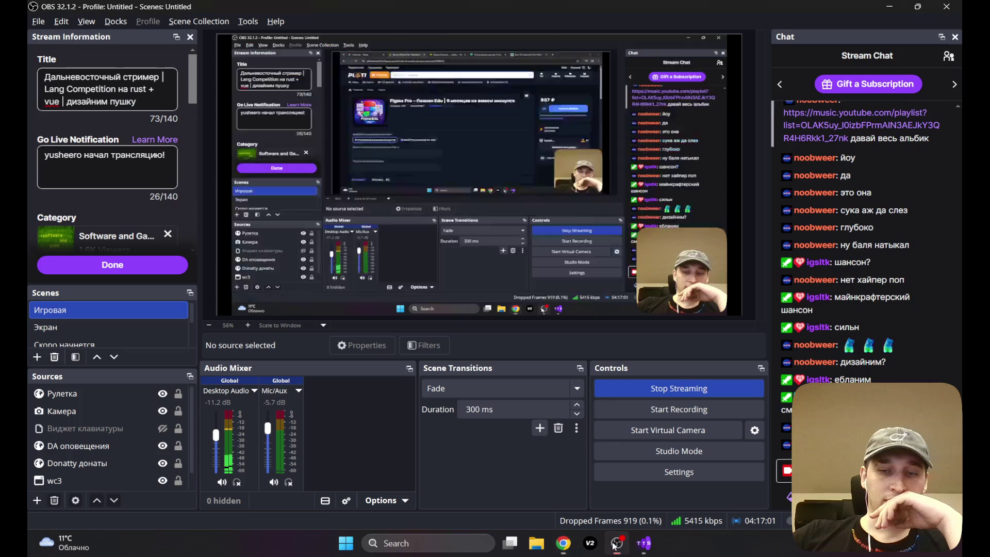
Step: Minimize OBS and go back to the Yusheero – Figma browser tab
{"action": "left_click", "coordinate": [616, 543]}
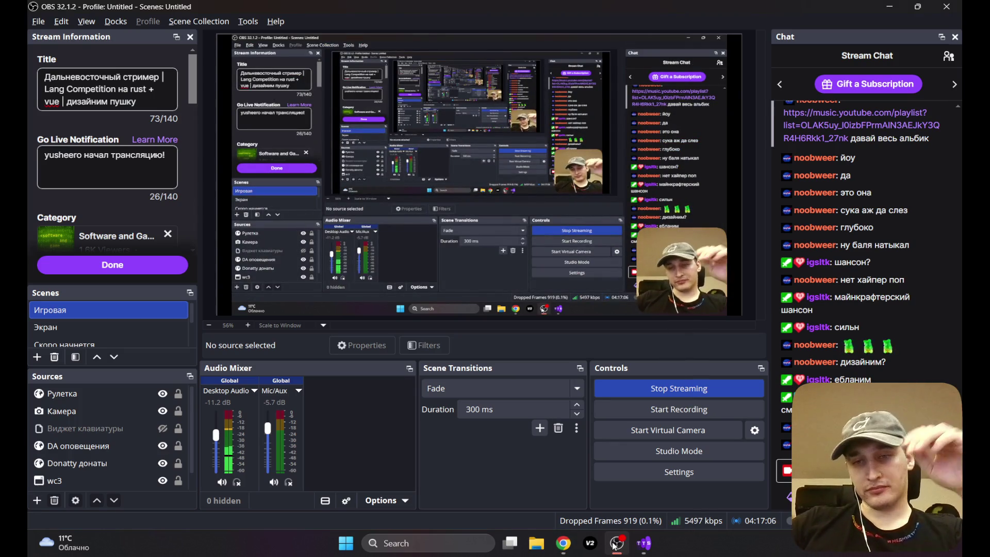
{"action": "left_click", "coordinate": [614, 544]}
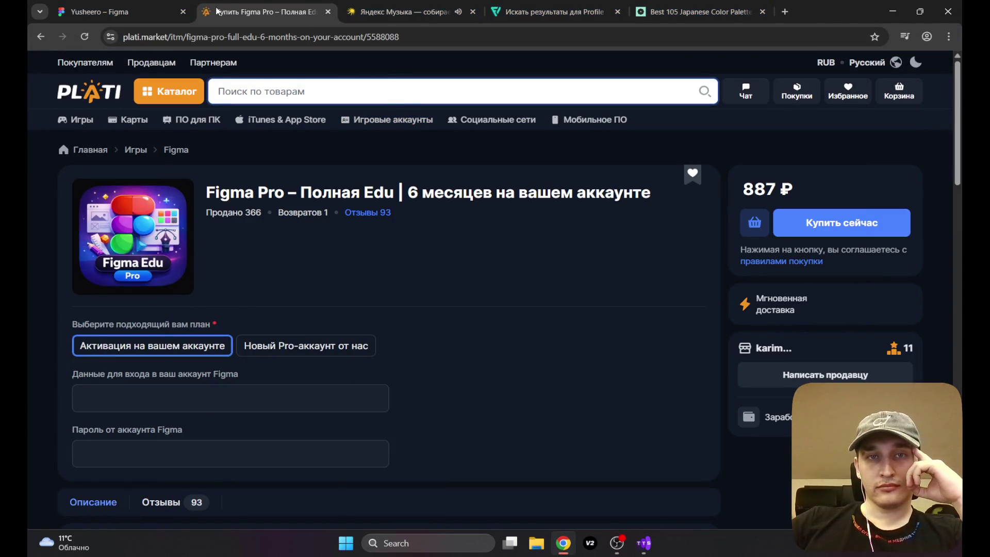
{"action": "left_click", "coordinate": [114, 12]}
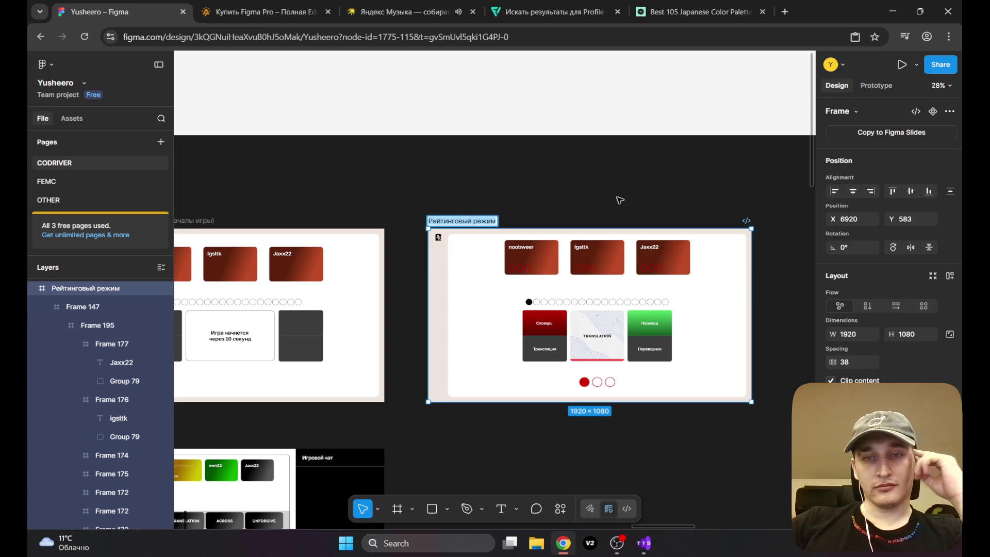
Step: Pan and zoom around the Рейтинговый режим lobby frame, then return to the Yandex Music tab
{"action": "left_click", "coordinate": [597, 199]}
{"action": "left_click_drag", "start_coordinate": [576, 263], "coordinate": [537, 243]}
{"action": "scroll", "coordinate": [537, 243], "scroll_direction": "up", "scroll_amount": 5}
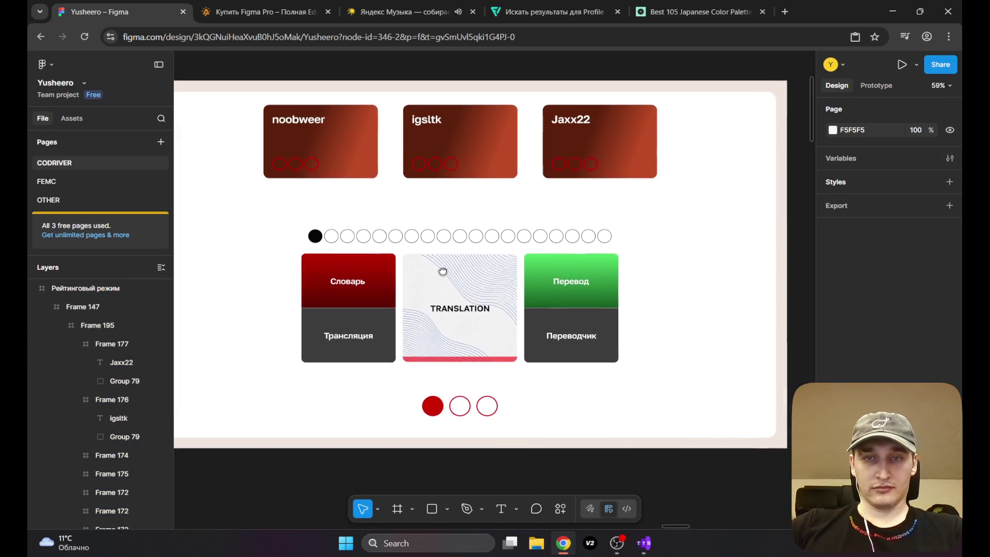
{"action": "left_click_drag", "start_coordinate": [443, 272], "coordinate": [475, 292]}
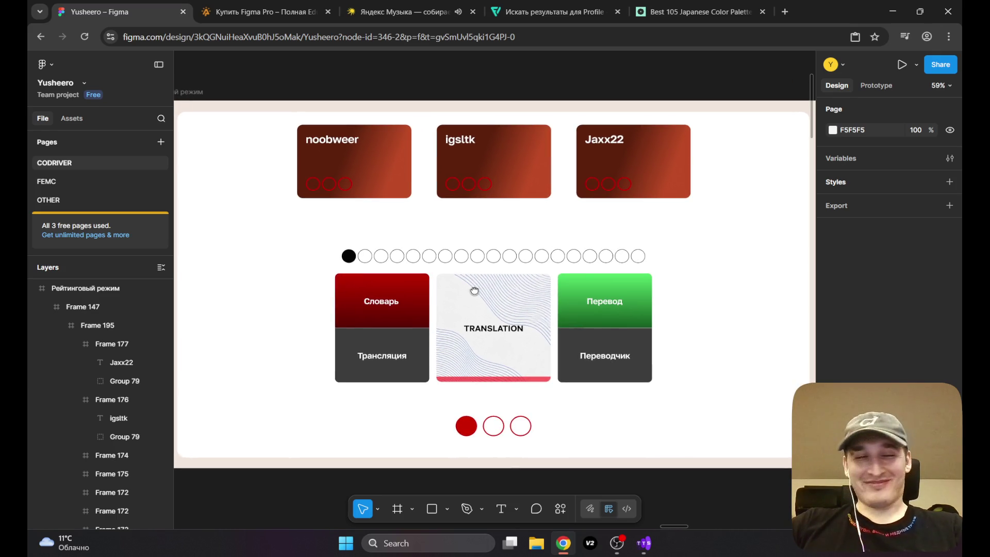
{"action": "scroll", "coordinate": [454, 160], "scroll_direction": "down", "scroll_amount": 2}
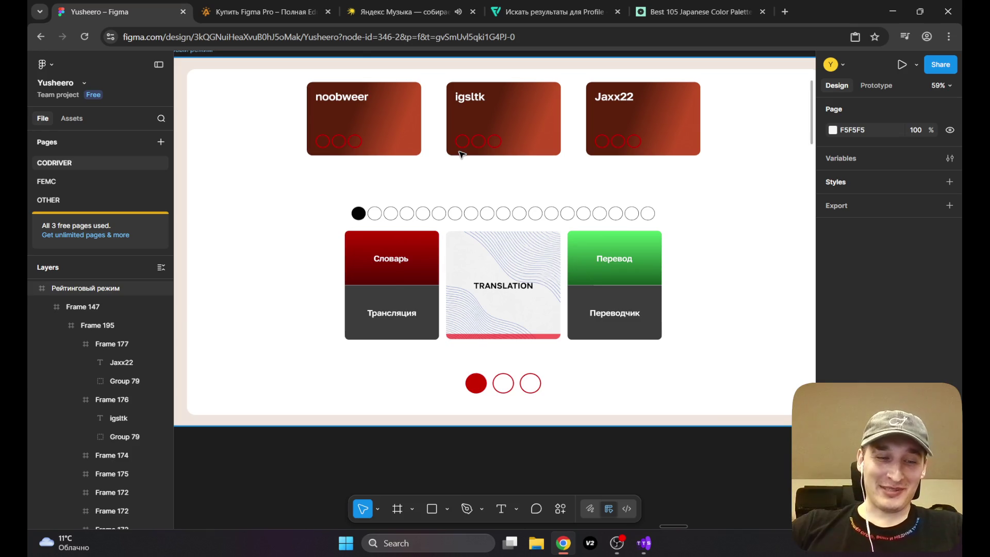
{"action": "mouse_move", "coordinate": [487, 173]}
{"action": "left_mouse_down"}
{"action": "mouse_move", "coordinate": [483, 209]}
{"action": "mouse_move", "coordinate": [460, 196]}
{"action": "left_mouse_up"}
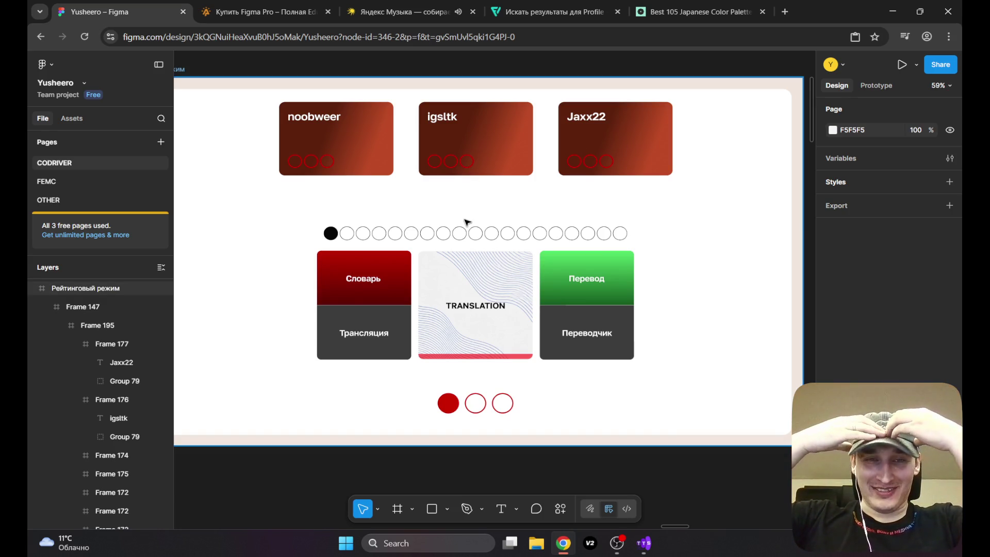
{"action": "scroll", "coordinate": [461, 234], "scroll_direction": "down", "scroll_amount": 2}
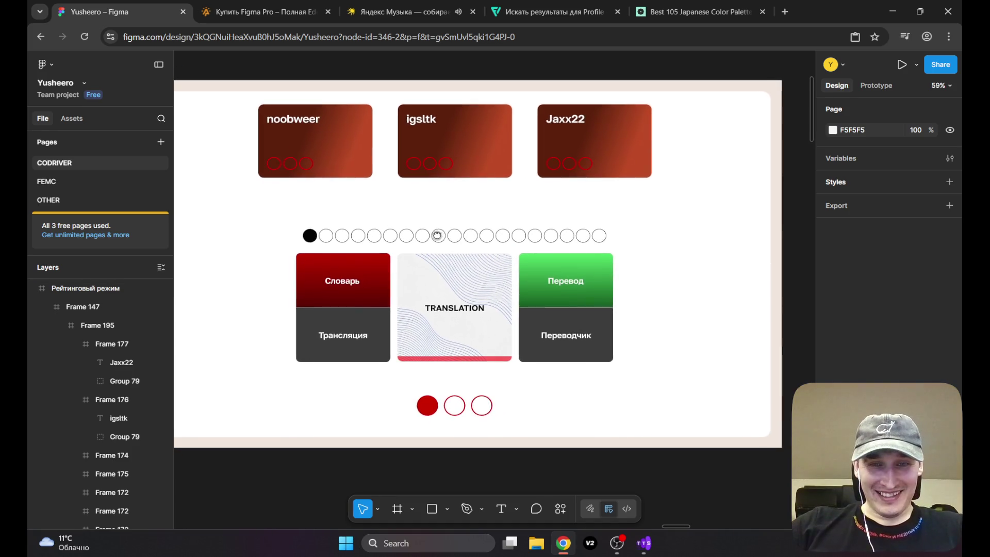
{"action": "scroll", "coordinate": [462, 254], "scroll_direction": "down", "scroll_amount": 2}
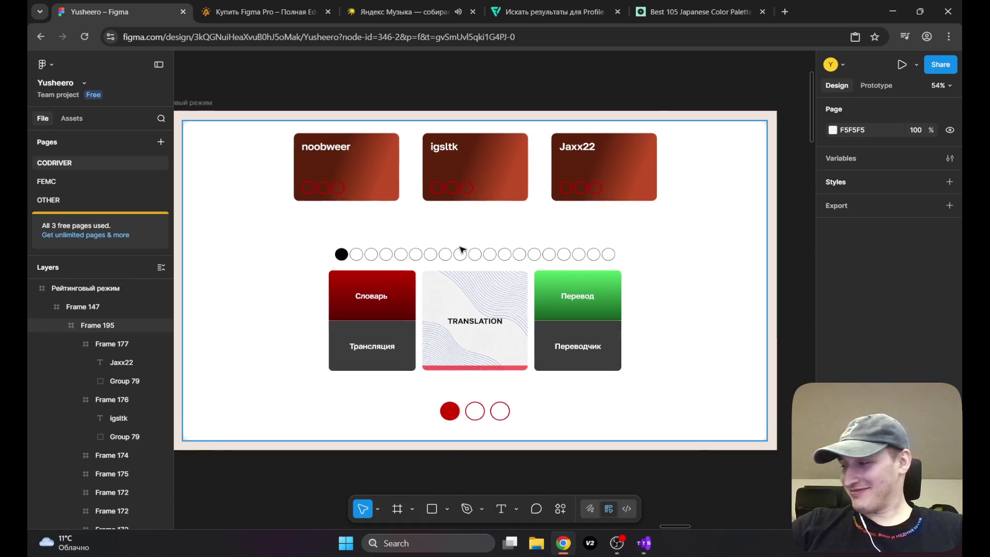
{"action": "left_click_drag", "start_coordinate": [473, 251], "coordinate": [484, 257]}
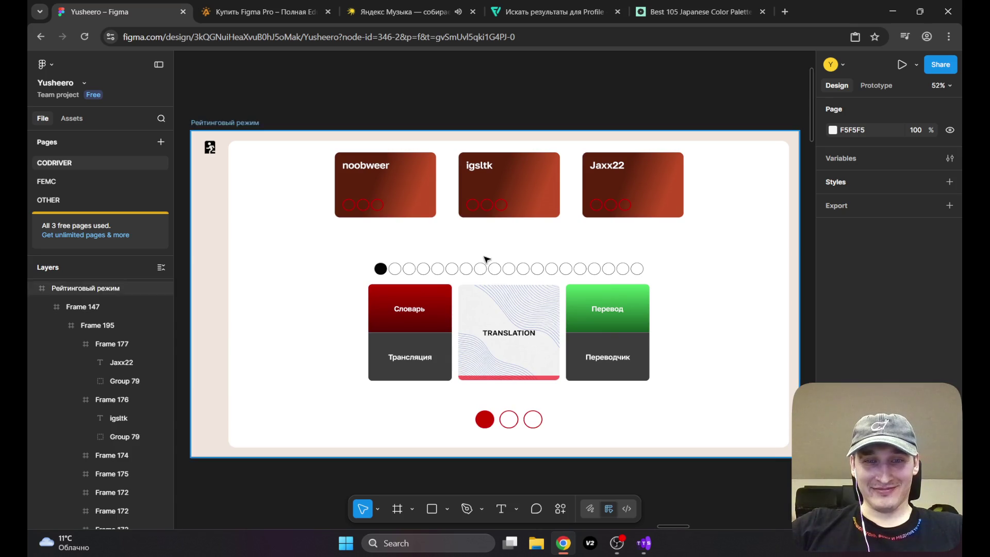
{"action": "scroll", "coordinate": [483, 259], "scroll_direction": "up", "scroll_amount": 1}
{"action": "scroll", "coordinate": [476, 263], "scroll_direction": "down", "scroll_amount": 2}
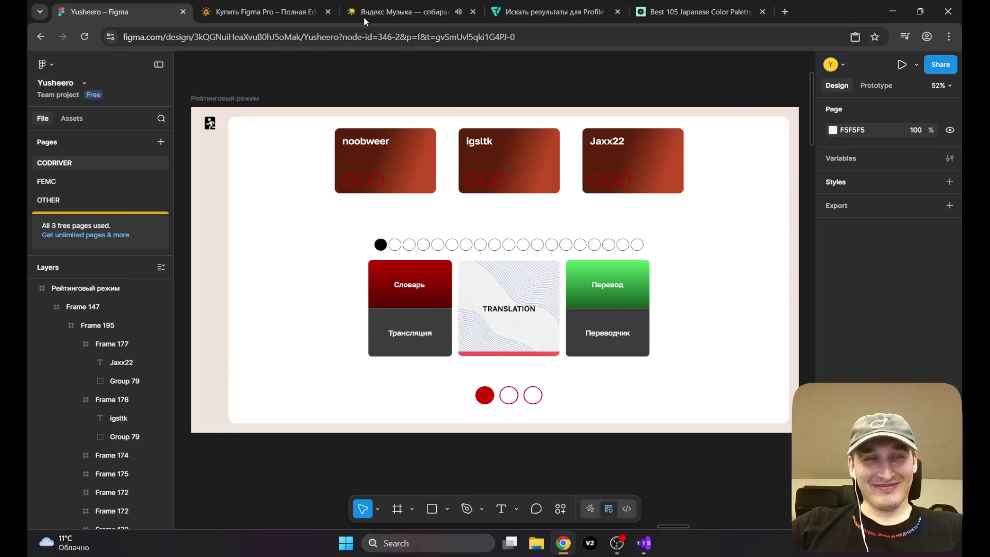
{"action": "left_click", "coordinate": [402, 11]}
Step: Play crystal maiden by dope17 from the Разъеб playlist and bring OBS forward
{"action": "scroll", "coordinate": [295, 317], "scroll_direction": "down", "scroll_amount": 3}
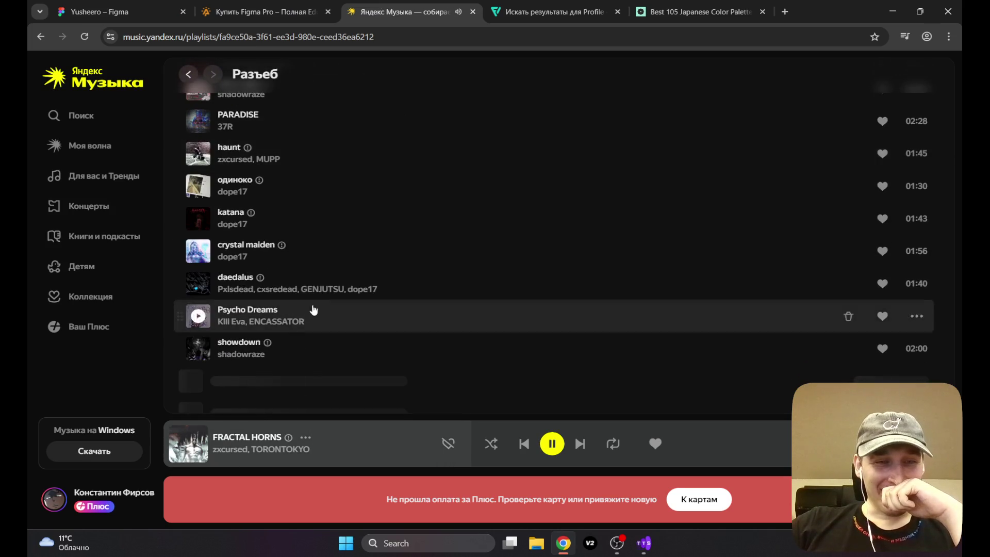
{"action": "left_click", "coordinate": [303, 251]}
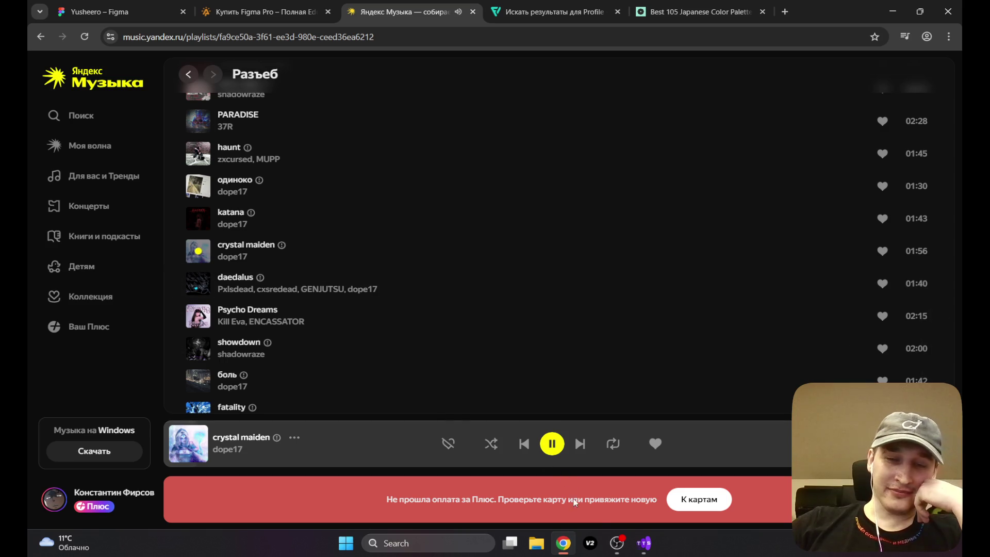
{"action": "left_click", "coordinate": [617, 543]}
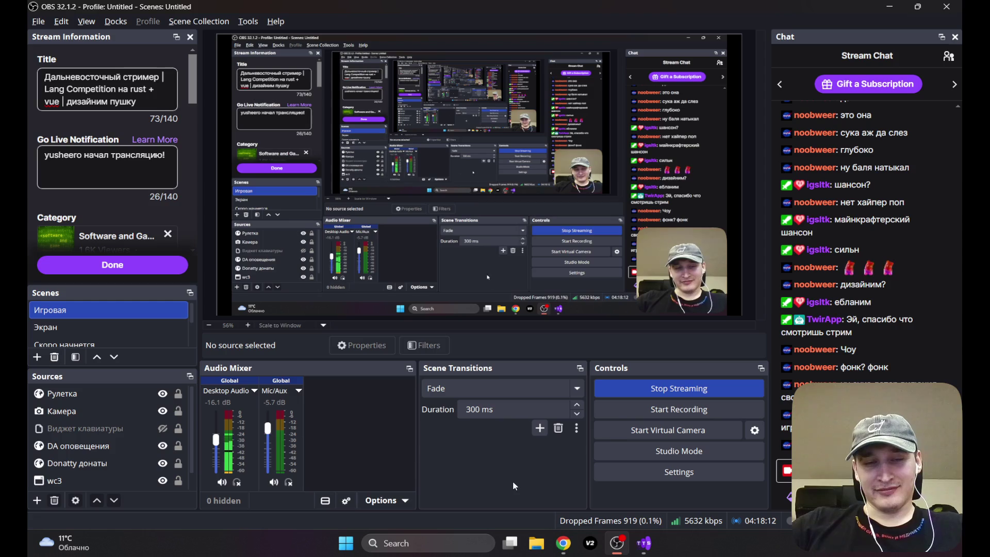
Step: Return to the browser's Figma design file showing the Рейтинговый режим screen
{"action": "left_click", "coordinate": [568, 545]}
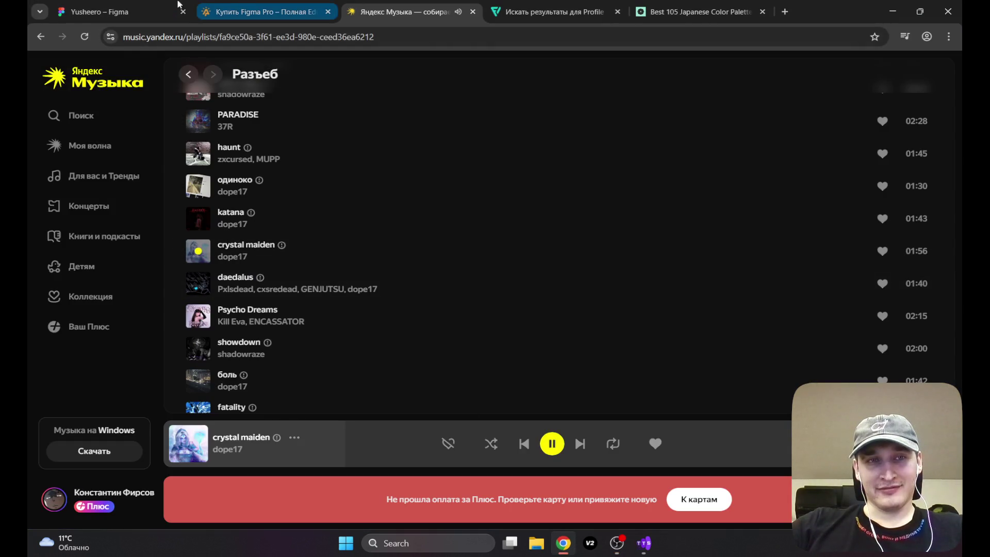
{"action": "left_click", "coordinate": [125, 5]}
{"action": "scroll", "coordinate": [354, 252], "scroll_direction": "down", "scroll_amount": 1}
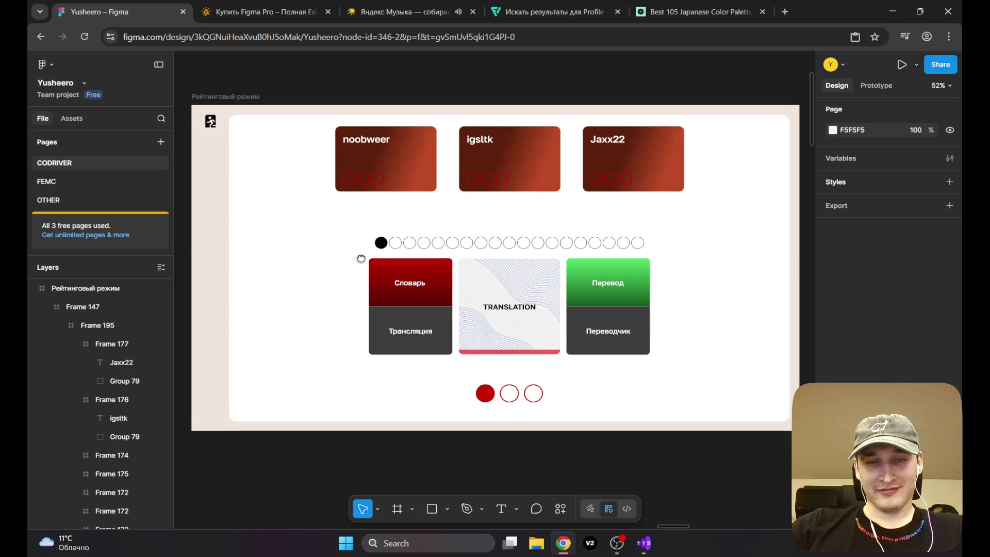
{"action": "scroll", "coordinate": [339, 251], "scroll_direction": "down", "scroll_amount": 3}
{"action": "scroll", "coordinate": [341, 251], "scroll_direction": "up", "scroll_amount": 3}
{"action": "scroll", "coordinate": [340, 250], "scroll_direction": "up", "scroll_amount": 2}
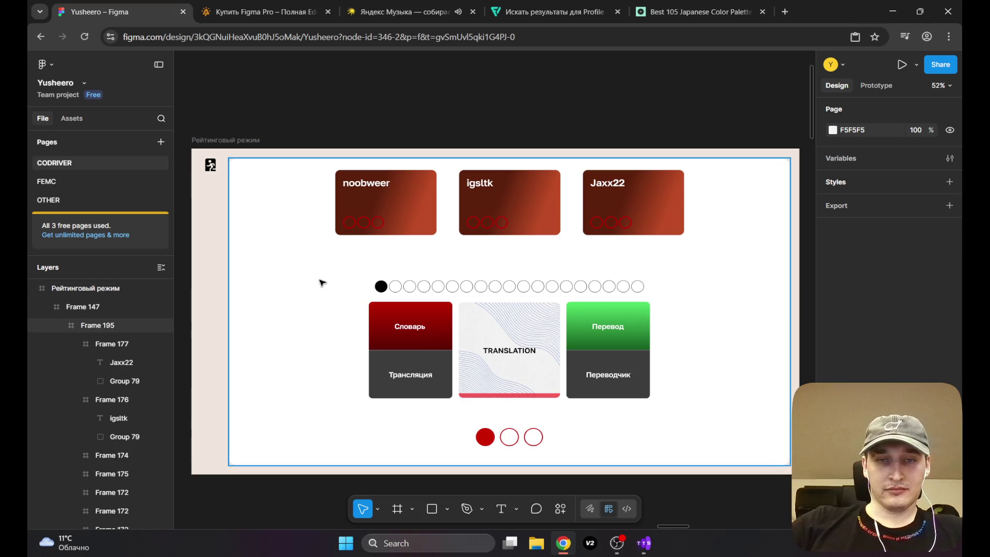
{"action": "scroll", "coordinate": [321, 281], "scroll_direction": "down", "scroll_amount": 5}
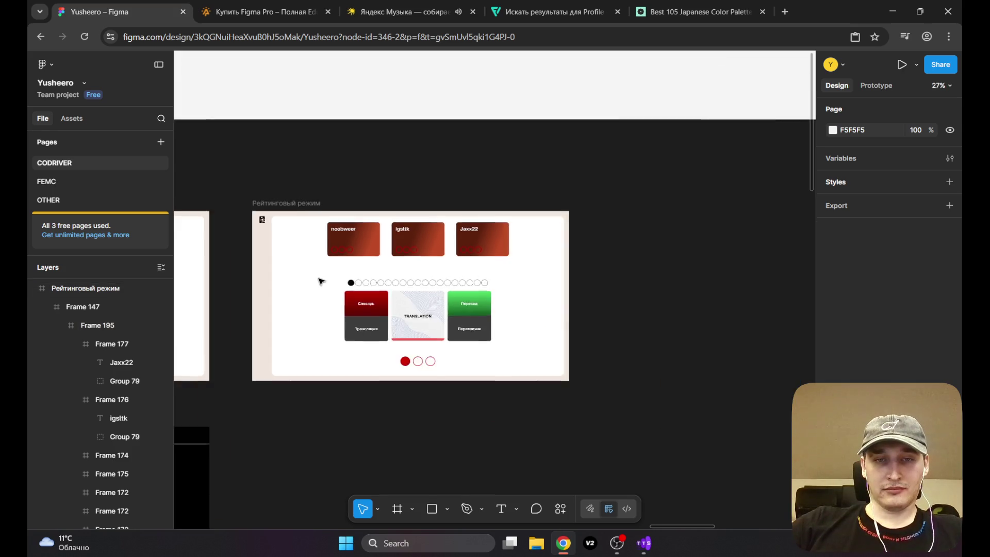
{"action": "scroll", "coordinate": [322, 283], "scroll_direction": "down", "scroll_amount": 4}
{"action": "scroll", "coordinate": [320, 310], "scroll_direction": "down", "scroll_amount": 2}
{"action": "left_click_drag", "start_coordinate": [321, 321], "coordinate": [548, 265]}
{"action": "scroll", "coordinate": [592, 281], "scroll_direction": "up", "scroll_amount": 2}
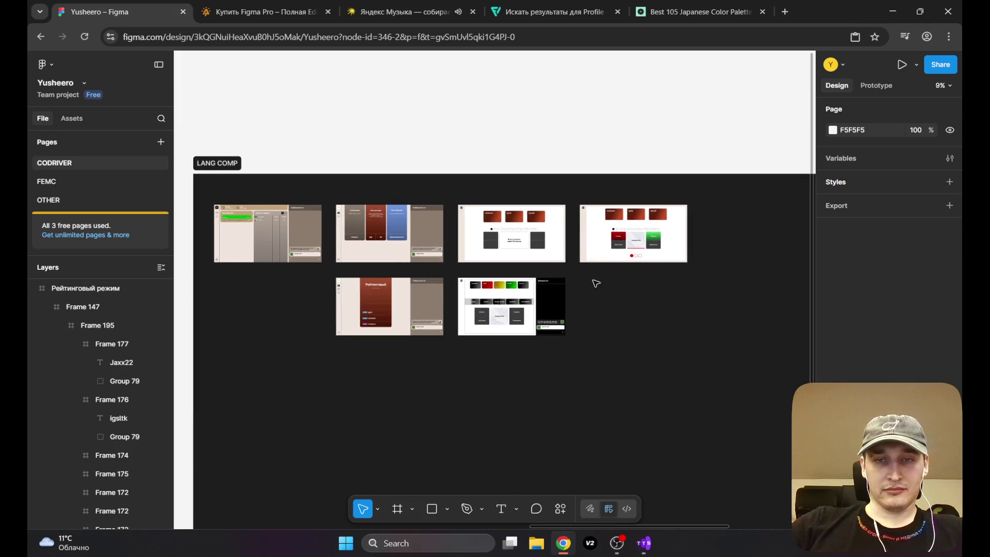
{"action": "scroll", "coordinate": [592, 281], "scroll_direction": "up", "scroll_amount": 3}
{"action": "scroll", "coordinate": [586, 272], "scroll_direction": "up", "scroll_amount": 2}
{"action": "scroll", "coordinate": [557, 278], "scroll_direction": "right", "scroll_amount": 4}
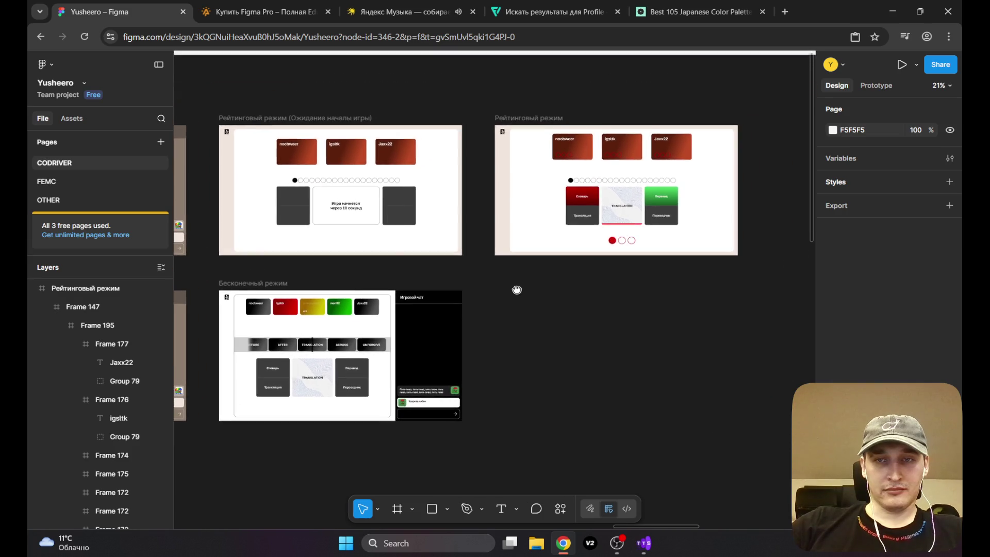
{"action": "scroll", "coordinate": [433, 338], "scroll_direction": "up", "scroll_amount": 2}
{"action": "scroll", "coordinate": [485, 251], "scroll_direction": "up", "scroll_amount": 4}
{"action": "scroll", "coordinate": [490, 253], "scroll_direction": "down", "scroll_amount": 3}
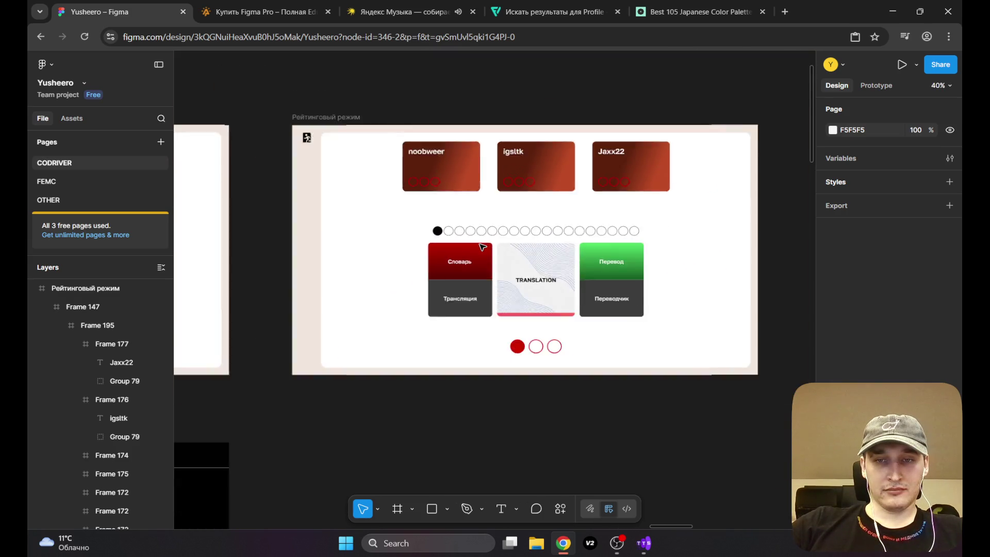
{"action": "scroll", "coordinate": [495, 256], "scroll_direction": "down", "scroll_amount": 2}
{"action": "scroll", "coordinate": [505, 260], "scroll_direction": "left", "scroll_amount": 3}
{"action": "left_click_drag", "start_coordinate": [505, 259], "coordinate": [659, 242]}
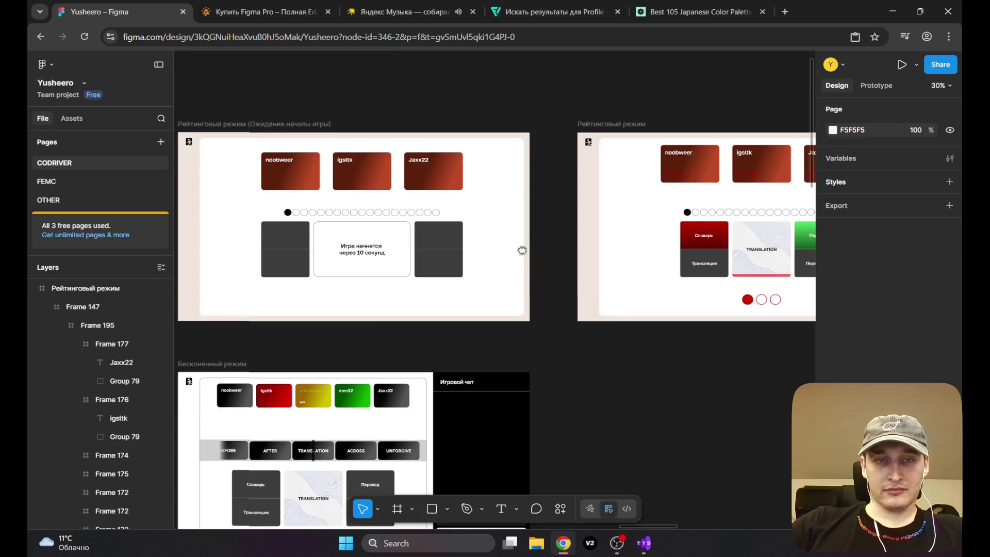
{"action": "mouse_move", "coordinate": [522, 250]}
{"action": "left_mouse_down"}
{"action": "mouse_move", "coordinate": [686, 226]}
{"action": "mouse_move", "coordinate": [606, 166]}
{"action": "mouse_move", "coordinate": [376, 203]}
{"action": "mouse_move", "coordinate": [487, 257]}
{"action": "mouse_move", "coordinate": [559, 240]}
{"action": "left_mouse_up"}
{"action": "scroll", "coordinate": [487, 258], "scroll_direction": "down", "scroll_amount": 2}
{"action": "scroll", "coordinate": [479, 258], "scroll_direction": "down", "scroll_amount": 2}
{"action": "scroll", "coordinate": [464, 260], "scroll_direction": "down", "scroll_amount": 3}
{"action": "scroll", "coordinate": [447, 261], "scroll_direction": "down", "scroll_amount": 2}
{"action": "scroll", "coordinate": [458, 294], "scroll_direction": "up", "scroll_amount": 5}
{"action": "scroll", "coordinate": [361, 361], "scroll_direction": "up", "scroll_amount": 4}
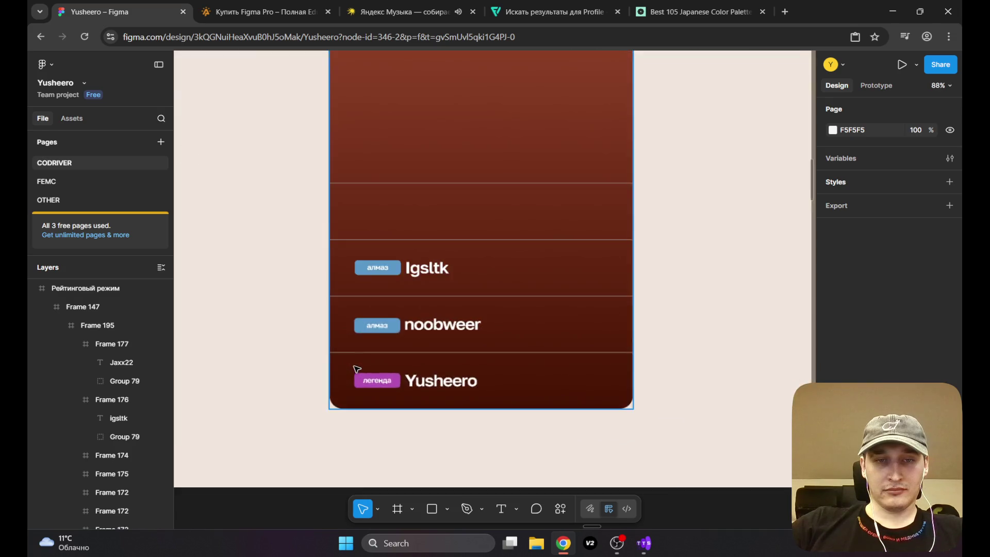
{"action": "scroll", "coordinate": [357, 369], "scroll_direction": "up", "scroll_amount": 2}
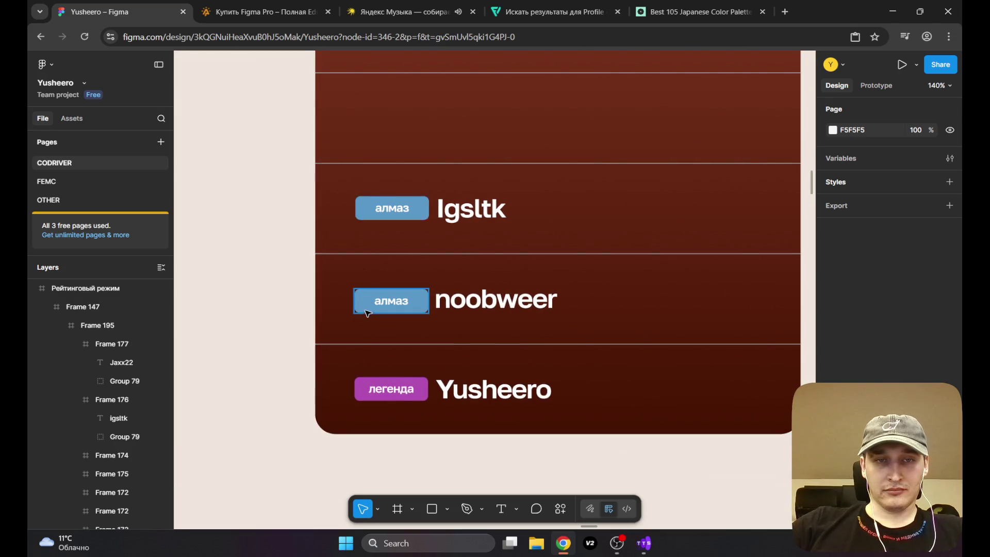
{"action": "scroll", "coordinate": [407, 245], "scroll_direction": "down", "scroll_amount": 3}
{"action": "scroll", "coordinate": [406, 245], "scroll_direction": "down", "scroll_amount": 2}
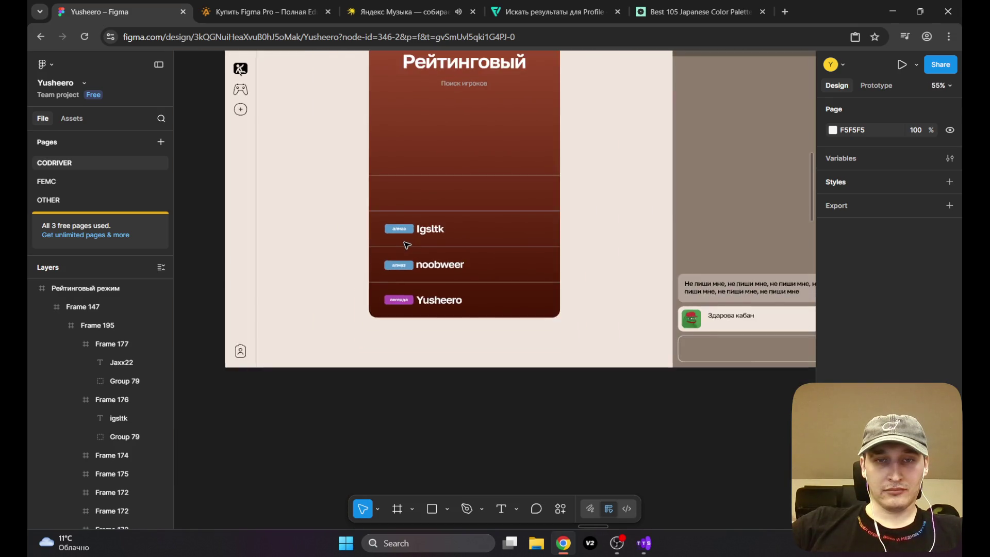
{"action": "scroll", "coordinate": [407, 245], "scroll_direction": "down", "scroll_amount": 2}
{"action": "scroll", "coordinate": [407, 244], "scroll_direction": "down", "scroll_amount": 2}
{"action": "scroll", "coordinate": [407, 244], "scroll_direction": "up", "scroll_amount": 2}
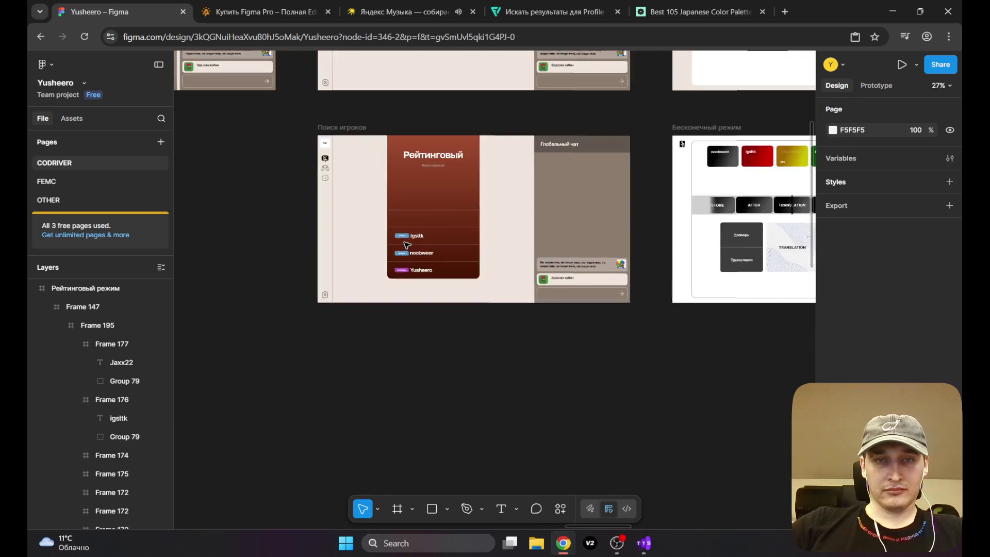
{"action": "scroll", "coordinate": [407, 245], "scroll_direction": "up", "scroll_amount": 2}
{"action": "scroll", "coordinate": [406, 245], "scroll_direction": "up", "scroll_amount": 2}
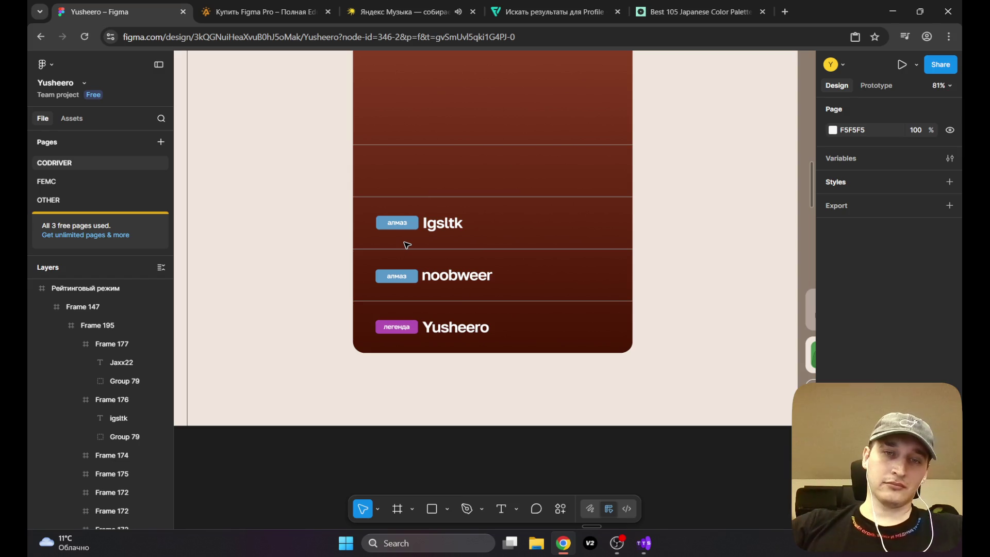
{"action": "scroll", "coordinate": [495, 223], "scroll_direction": "down", "scroll_amount": 3}
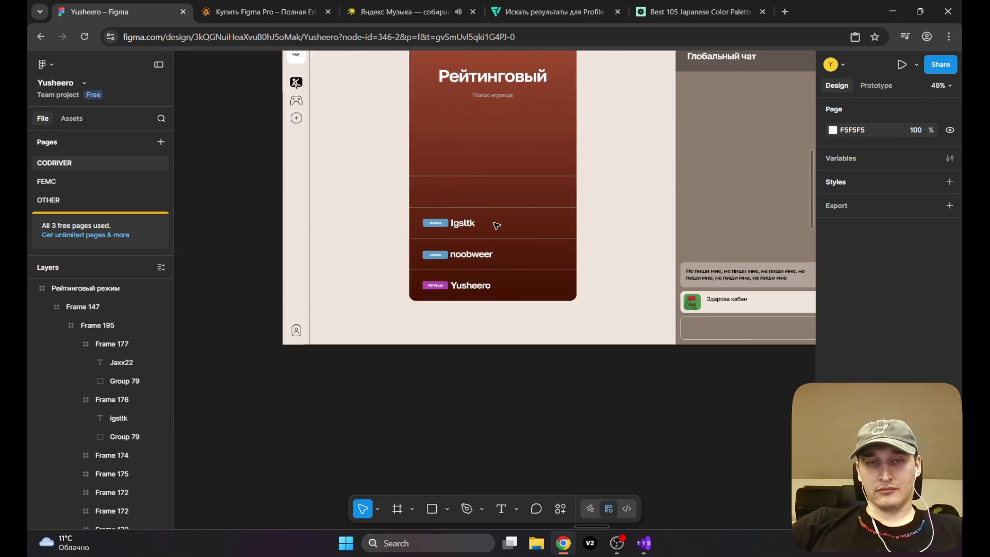
{"action": "scroll", "coordinate": [495, 223], "scroll_direction": "down", "scroll_amount": 3}
{"action": "mouse_move", "coordinate": [508, 218]}
{"action": "left_mouse_down"}
{"action": "mouse_move", "coordinate": [367, 232]}
{"action": "mouse_move", "coordinate": [490, 229]}
{"action": "mouse_move", "coordinate": [289, 331]}
{"action": "mouse_move", "coordinate": [439, 244]}
{"action": "left_mouse_up"}
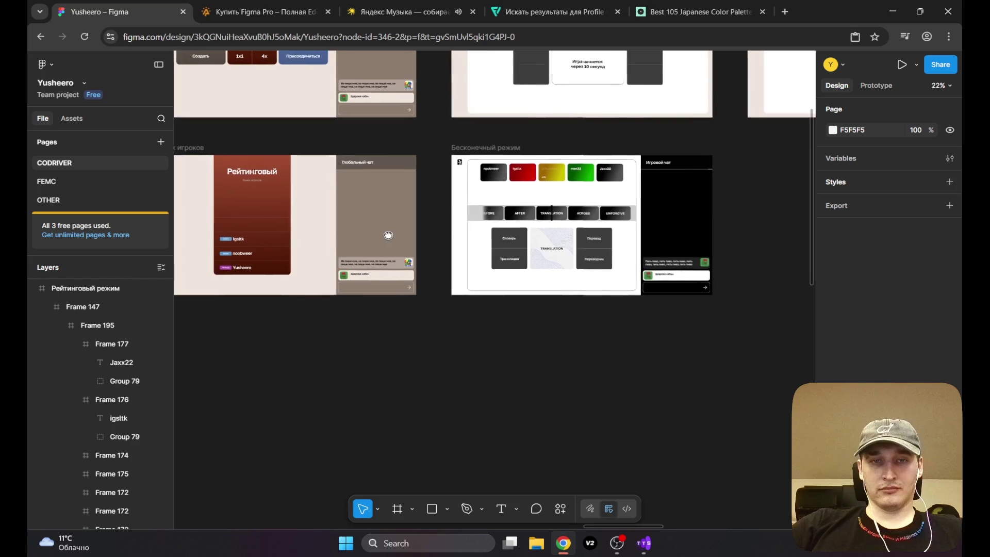
{"action": "scroll", "coordinate": [433, 245], "scroll_direction": "up", "scroll_amount": 10}
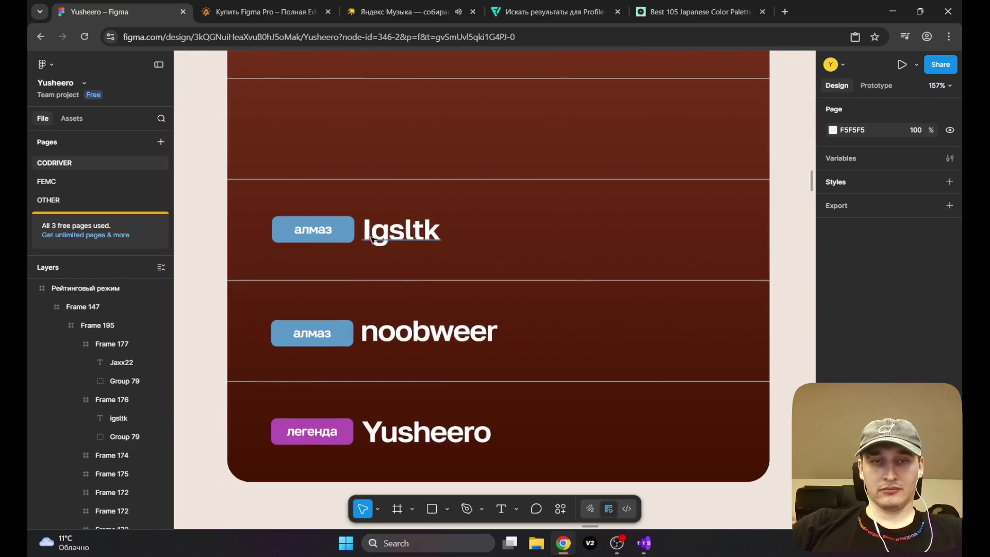
Step: Enlarge the Igsltk row's алмаз badge to 129×52 and move the Igsltk name to the right
{"action": "left_click", "coordinate": [321, 237]}
{"action": "double_click", "coordinate": [325, 241]}
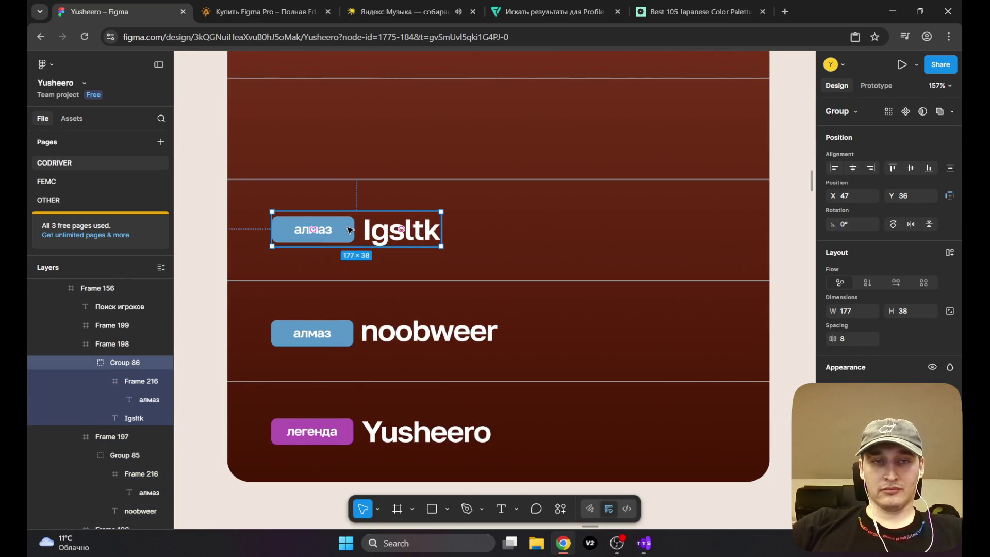
{"action": "double_click", "coordinate": [345, 234]}
{"action": "left_click_drag", "start_coordinate": [328, 216], "coordinate": [331, 205]}
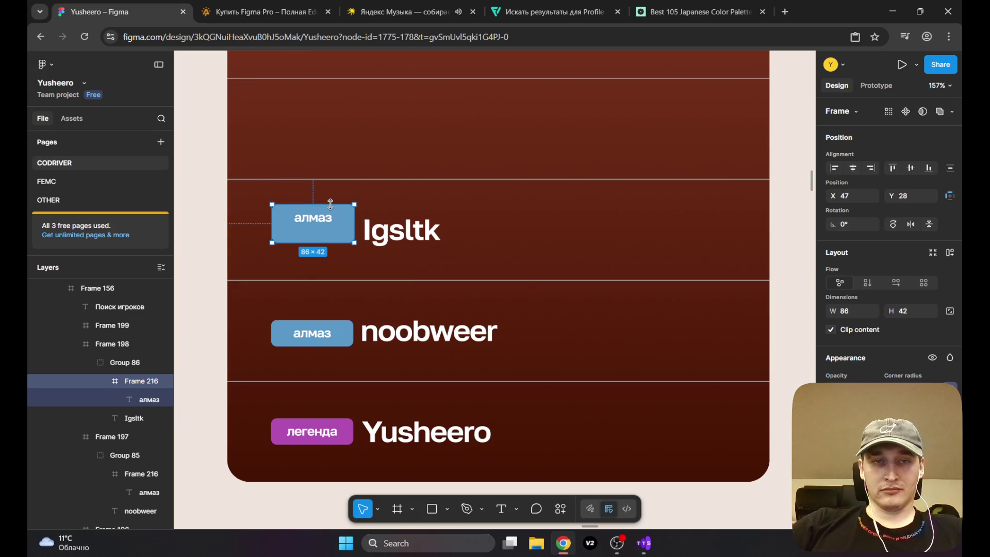
{"action": "left_click_drag", "start_coordinate": [402, 230], "coordinate": [572, 230]}
{"action": "left_click", "coordinate": [313, 235]}
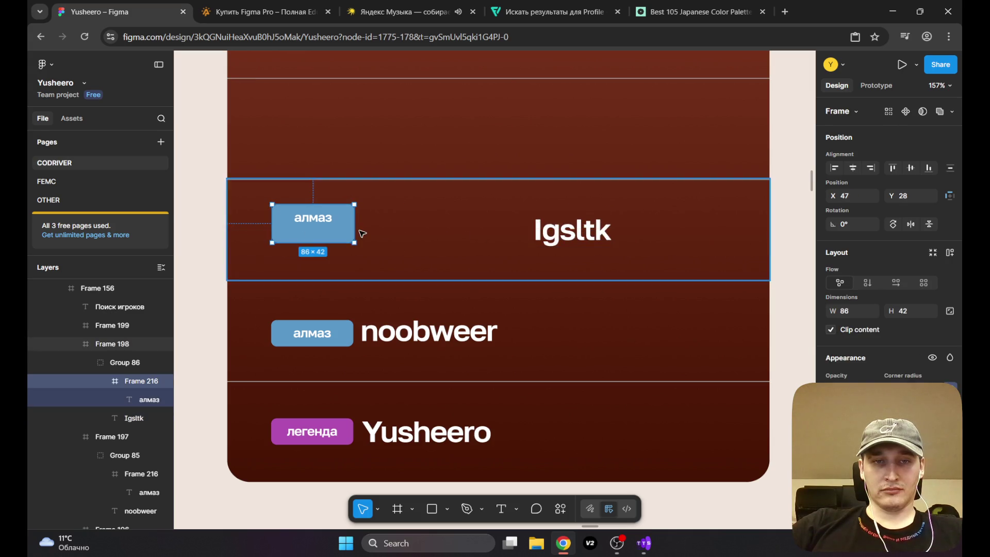
{"action": "mouse_move", "coordinate": [355, 230]}
{"action": "left_mouse_down"}
{"action": "mouse_move", "coordinate": [383, 228]}
{"action": "mouse_move", "coordinate": [344, 251]}
{"action": "left_mouse_up"}
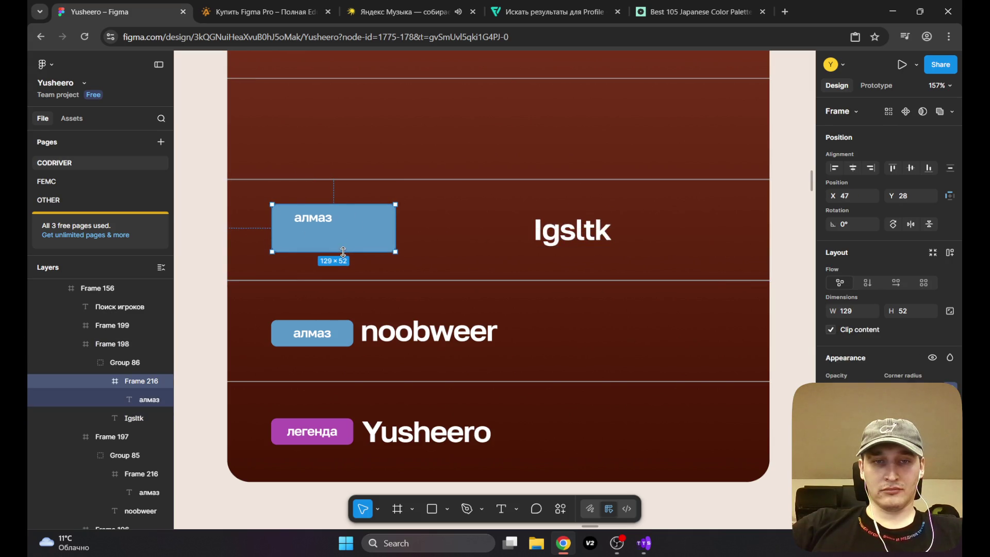
Step: Delete the алмаз label and select the now-empty badge box
{"action": "double_click", "coordinate": [318, 220]}
{"action": "key", "text": "Delete"}
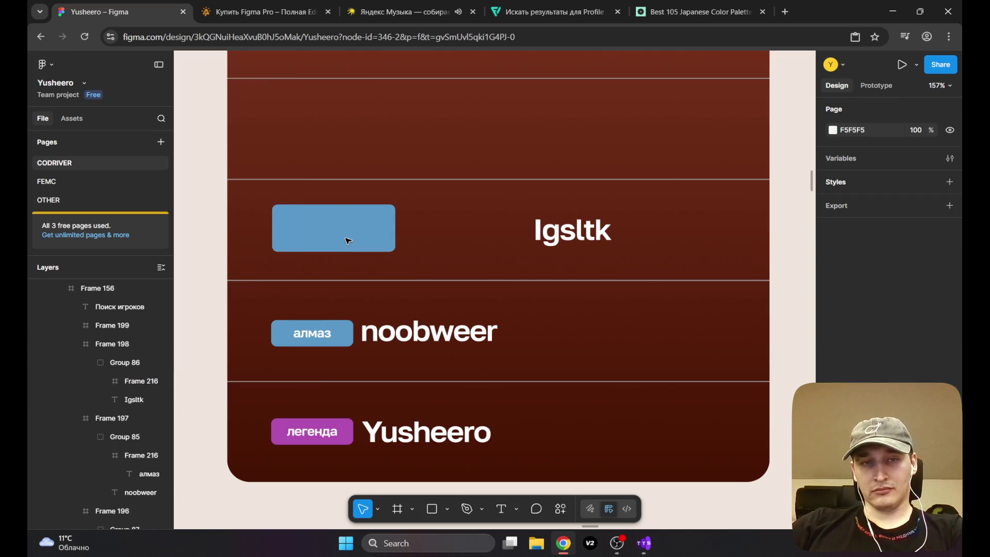
{"action": "left_click", "coordinate": [345, 237]}
{"action": "double_click", "coordinate": [331, 227]}
{"action": "double_click", "coordinate": [368, 227]}
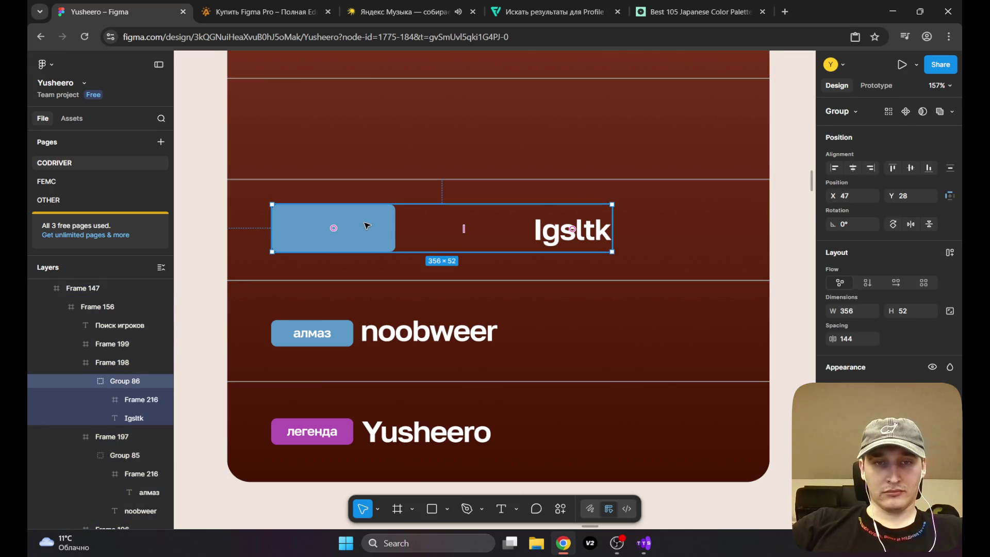
{"action": "double_click", "coordinate": [366, 226]}
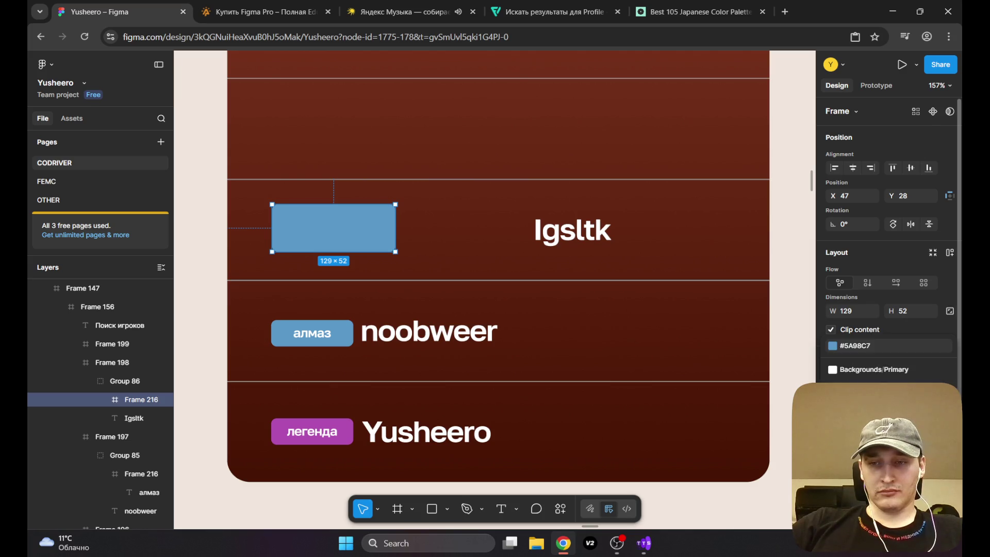
Step: Hide the badge box with Ctrl+Shift+H, then undo to show it again
{"action": "scroll", "coordinate": [887, 232], "scroll_direction": "down", "scroll_amount": 2}
{"action": "scroll", "coordinate": [887, 232], "scroll_direction": "up", "scroll_amount": 2}
{"action": "key", "text": "ctrl+shift+h"}
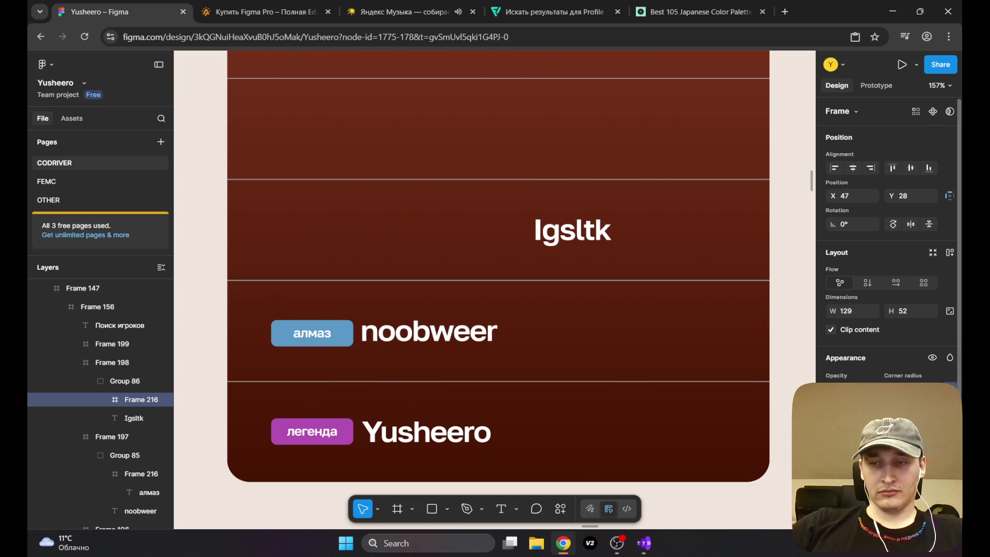
{"action": "key", "text": "ctrl+z"}
{"action": "scroll", "coordinate": [887, 242], "scroll_direction": "down", "scroll_amount": 2}
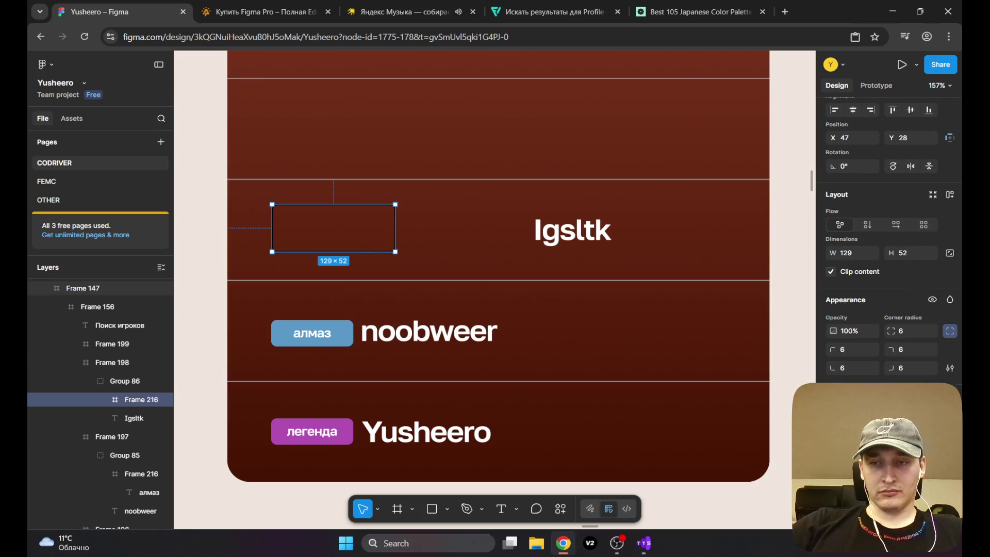
Step: Check the box's colour library and corner radius, then drag the Igsltk name into Frame 216
{"action": "left_click", "coordinate": [919, 433]}
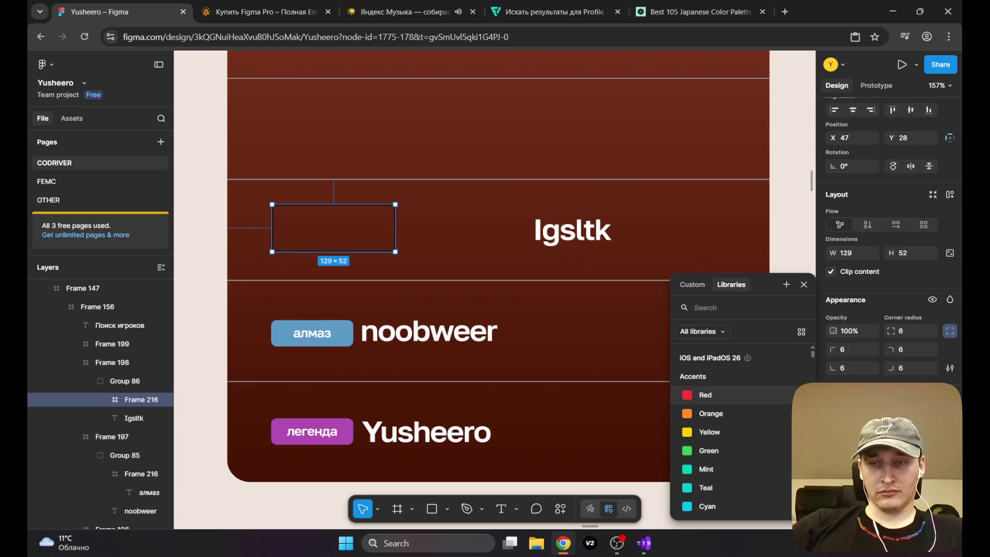
{"action": "key", "text": "Escape"}
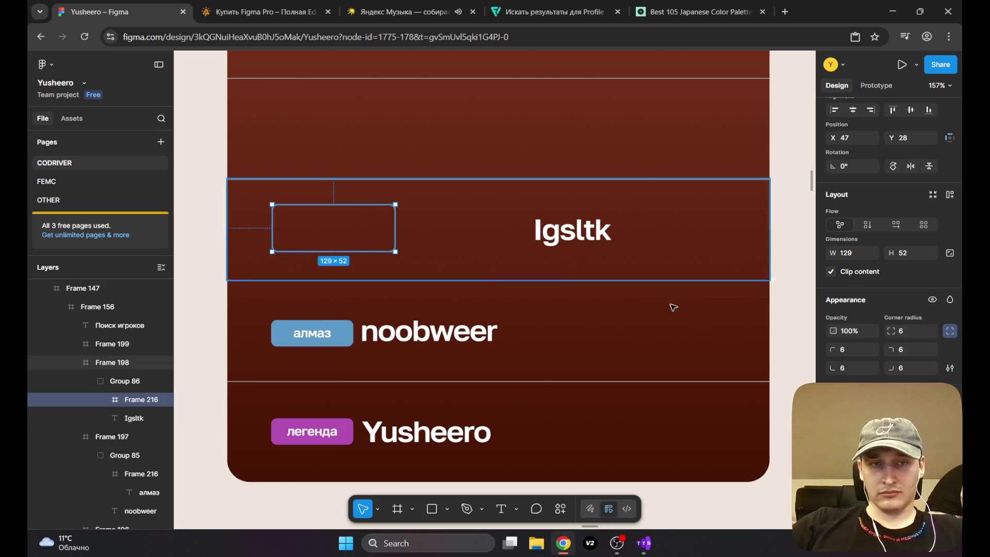
{"action": "left_click", "coordinate": [950, 368]}
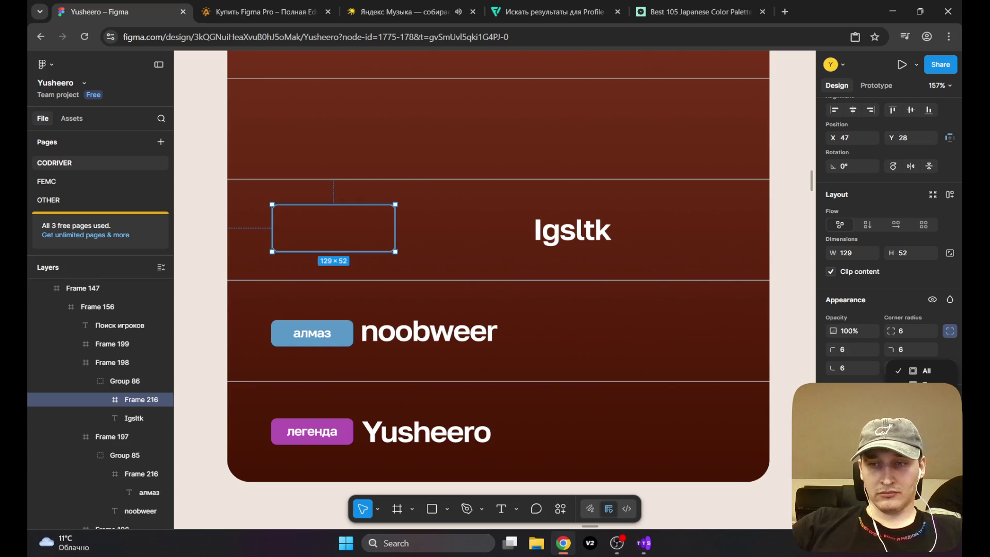
{"action": "scroll", "coordinate": [891, 237], "scroll_direction": "down", "scroll_amount": 3}
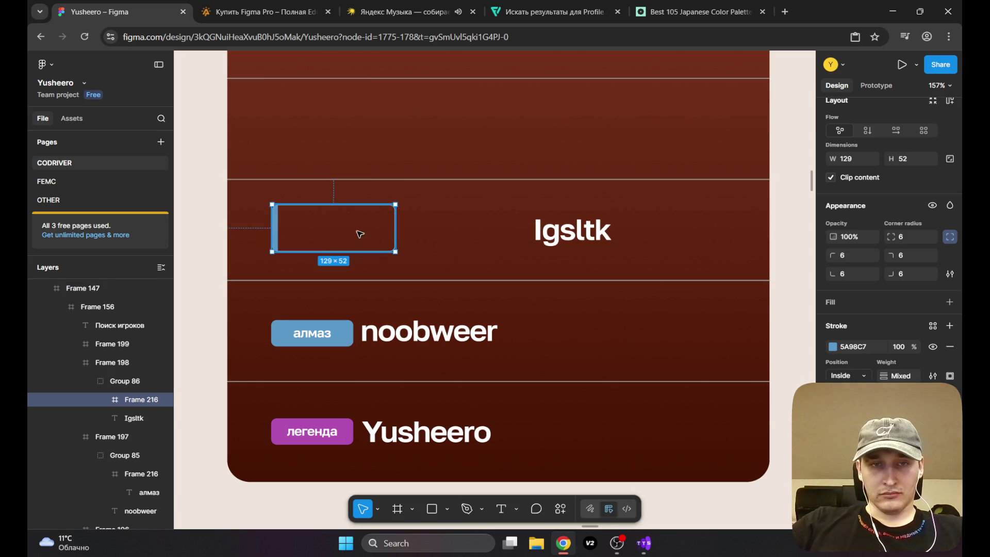
{"action": "left_click", "coordinate": [563, 232]}
{"action": "left_click_drag", "start_coordinate": [567, 238], "coordinate": [350, 236]}
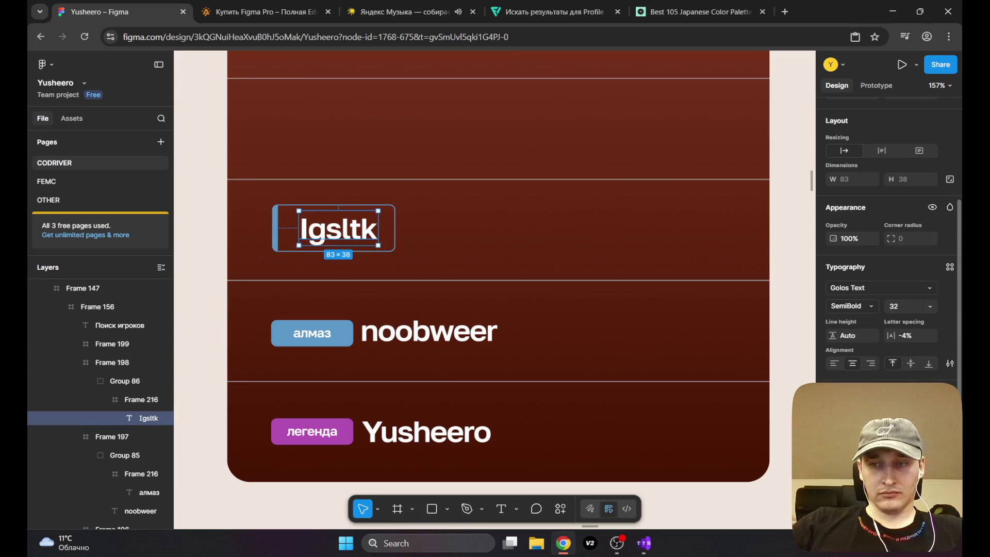
Step: Set the Igsltk name to size 24, make its text box taller and recentre the name
{"action": "left_click", "coordinate": [931, 306]}
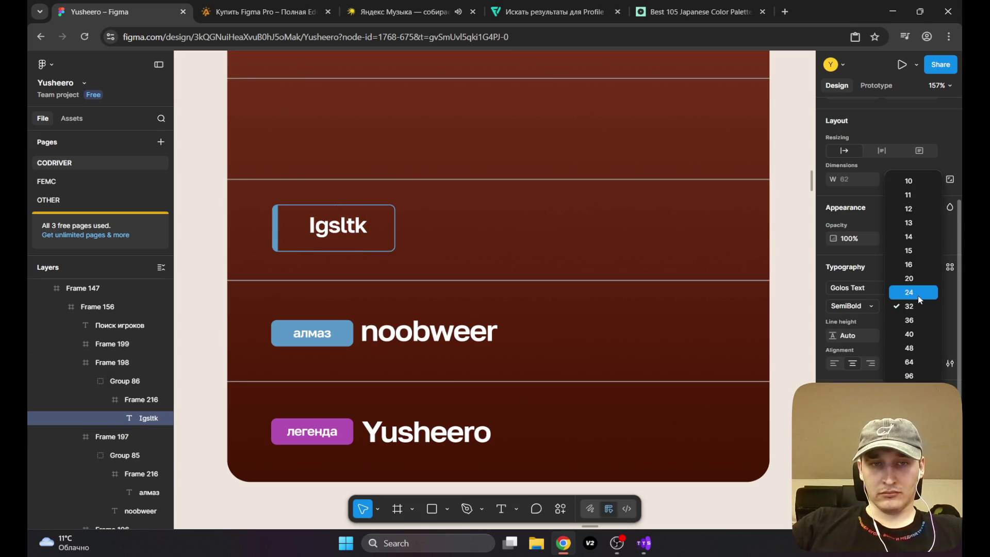
{"action": "left_click", "coordinate": [918, 295]}
{"action": "scroll", "coordinate": [309, 206], "scroll_direction": "up", "scroll_amount": 5}
{"action": "scroll", "coordinate": [310, 206], "scroll_direction": "up", "scroll_amount": 3}
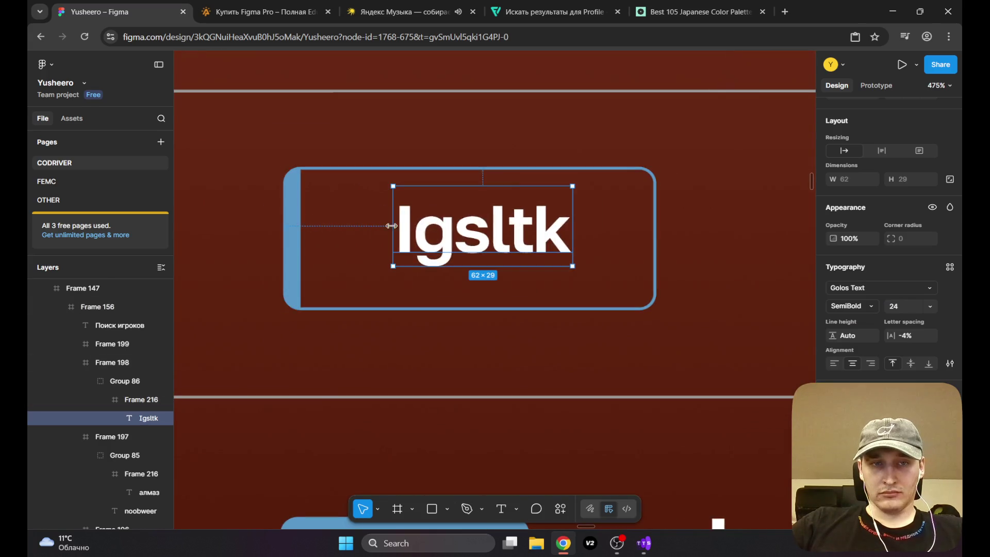
{"action": "left_click_drag", "start_coordinate": [468, 237], "coordinate": [468, 238]}
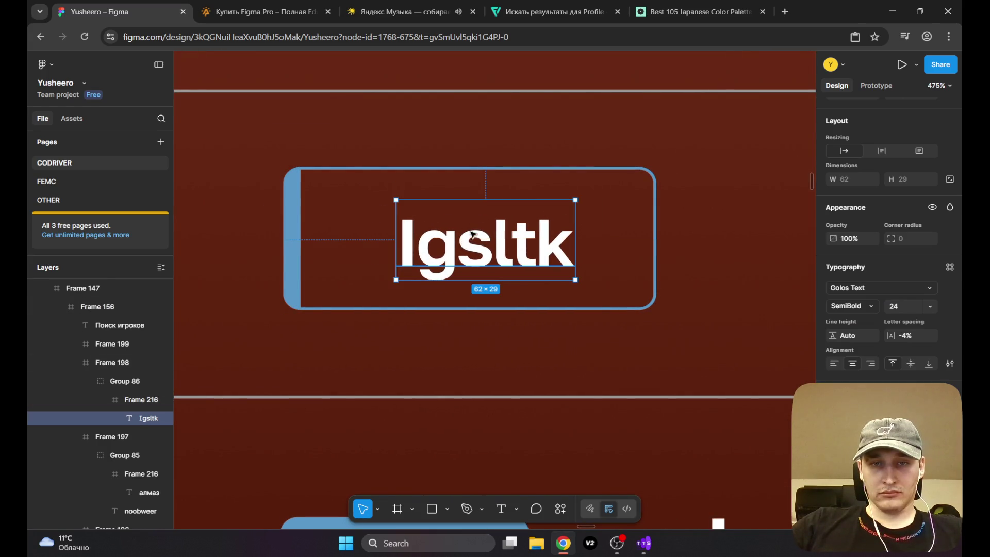
{"action": "left_click_drag", "start_coordinate": [465, 200], "coordinate": [466, 240]}
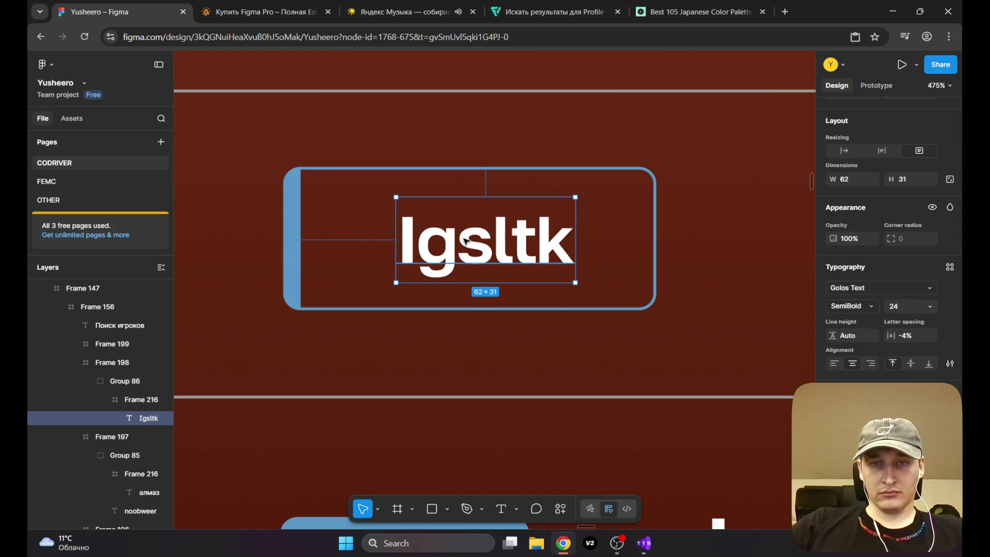
{"action": "left_click_drag", "start_coordinate": [455, 196], "coordinate": [456, 194]}
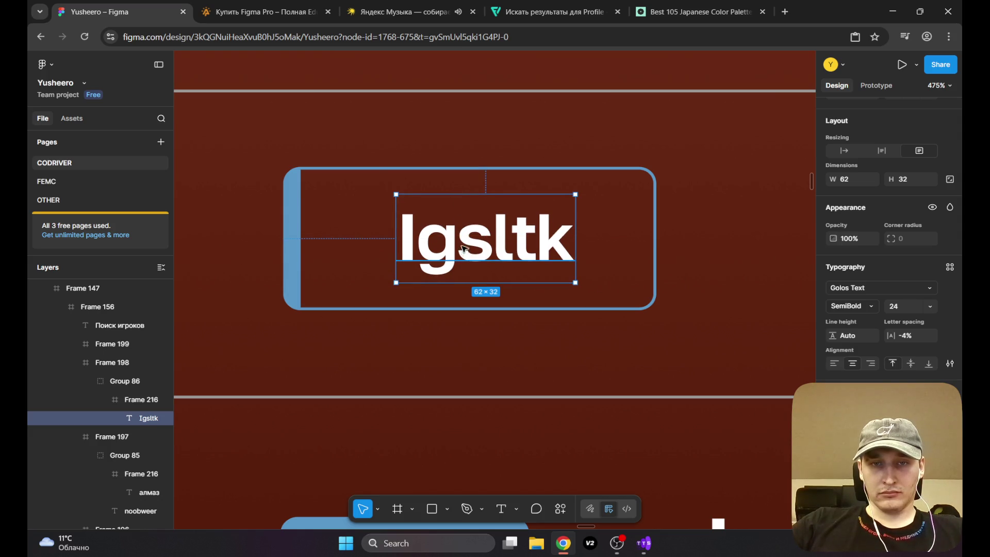
{"action": "left_click_drag", "start_coordinate": [462, 247], "coordinate": [467, 250]}
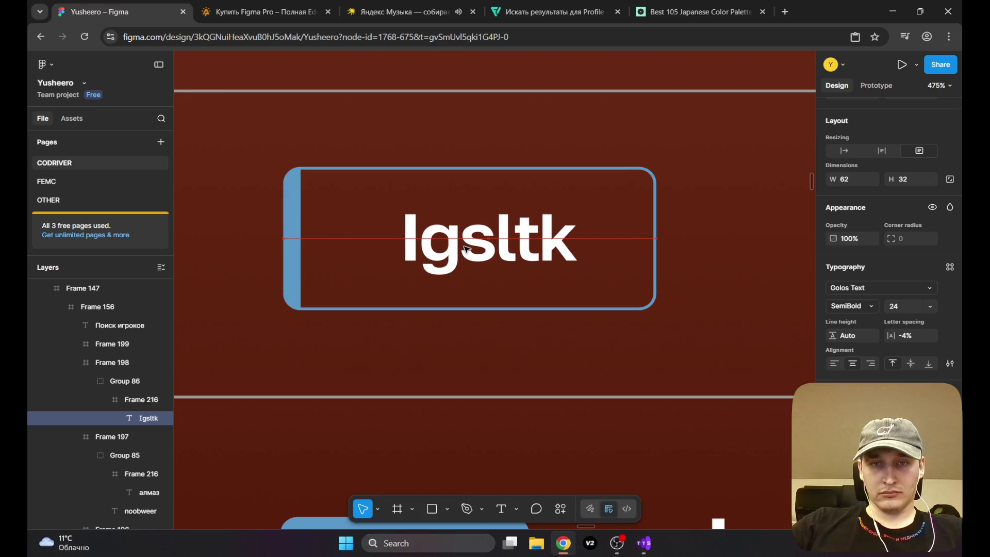
Step: Move the Igsltk badge group left within its ranking row
{"action": "left_click", "coordinate": [289, 229]}
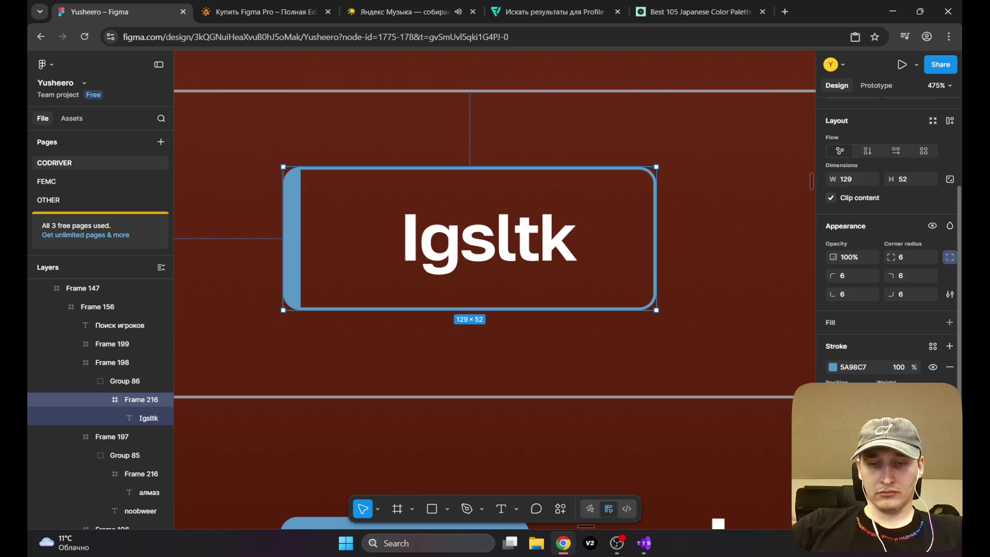
{"action": "scroll", "coordinate": [447, 247], "scroll_direction": "down", "scroll_amount": 2}
{"action": "scroll", "coordinate": [447, 247], "scroll_direction": "down", "scroll_amount": 5}
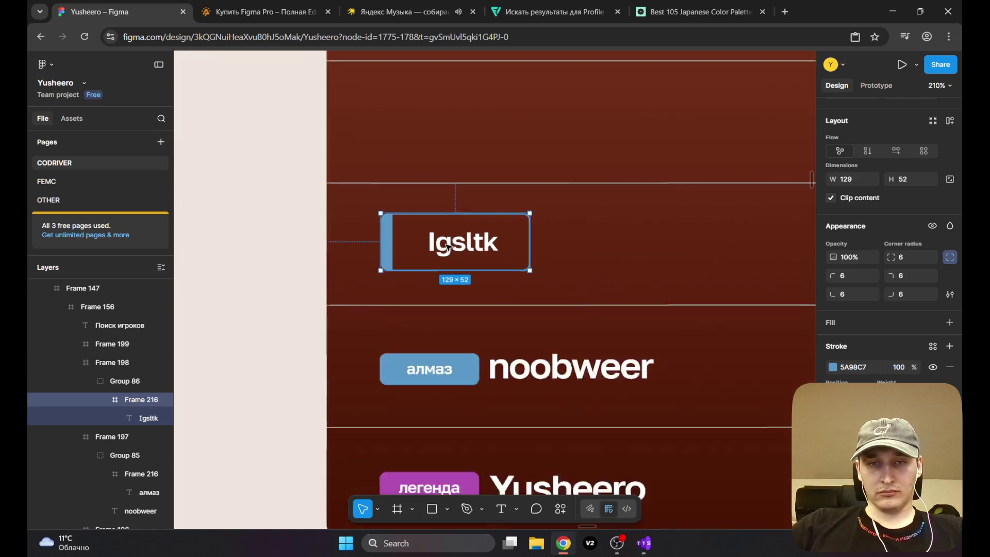
{"action": "left_click", "coordinate": [338, 199]}
{"action": "scroll", "coordinate": [466, 258], "scroll_direction": "up", "scroll_amount": 3}
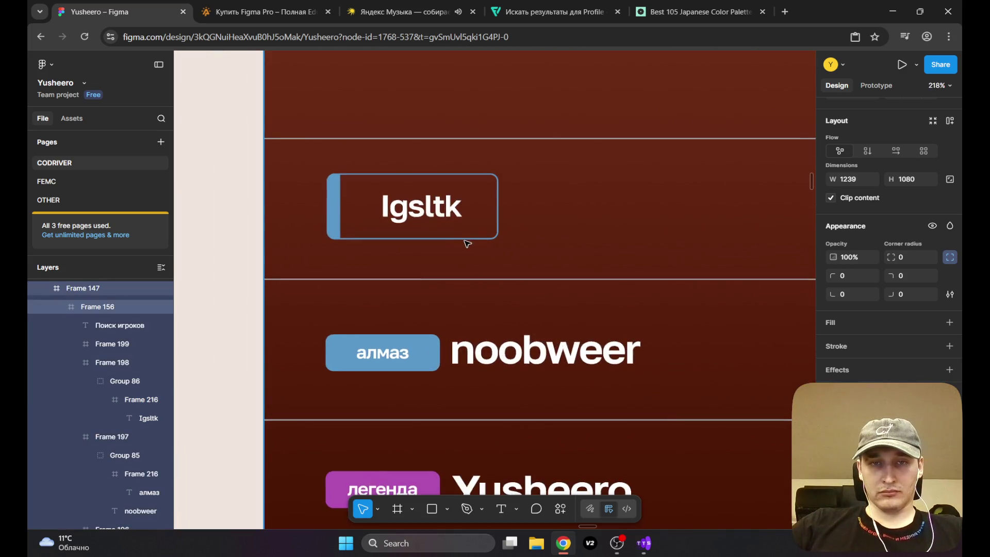
{"action": "scroll", "coordinate": [467, 255], "scroll_direction": "down", "scroll_amount": 5}
{"action": "scroll", "coordinate": [464, 315], "scroll_direction": "up", "scroll_amount": 4}
{"action": "scroll", "coordinate": [419, 333], "scroll_direction": "up", "scroll_amount": 3}
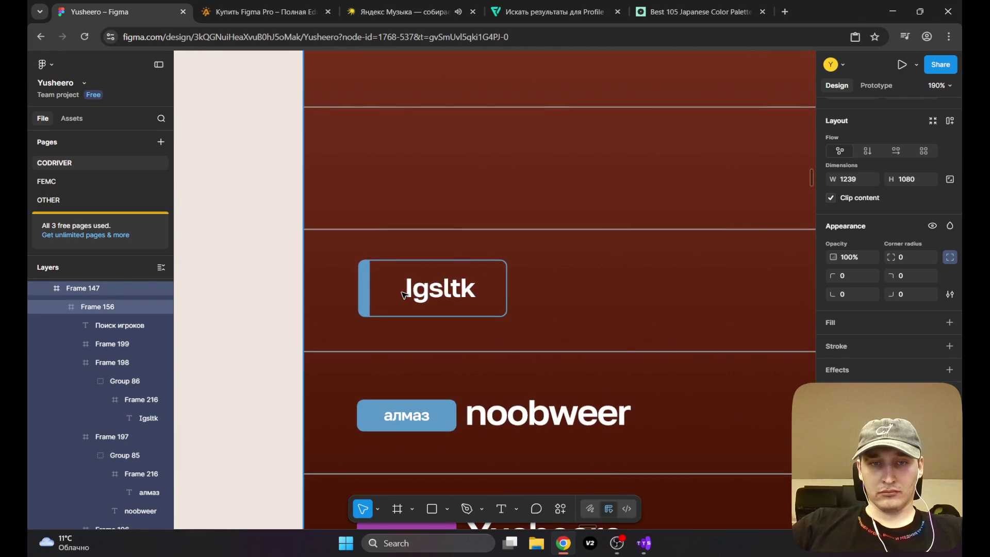
{"action": "double_click", "coordinate": [399, 272]}
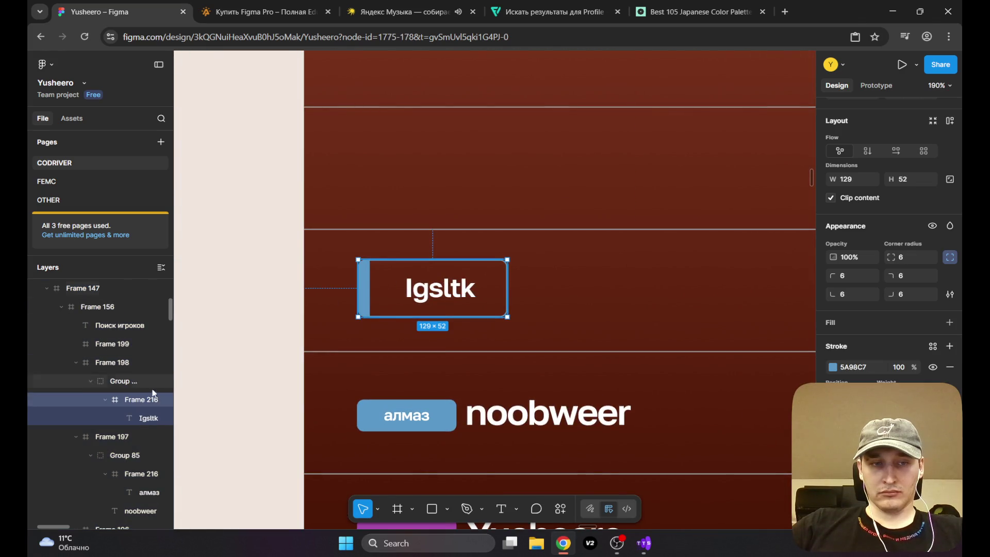
{"action": "left_click", "coordinate": [114, 385]}
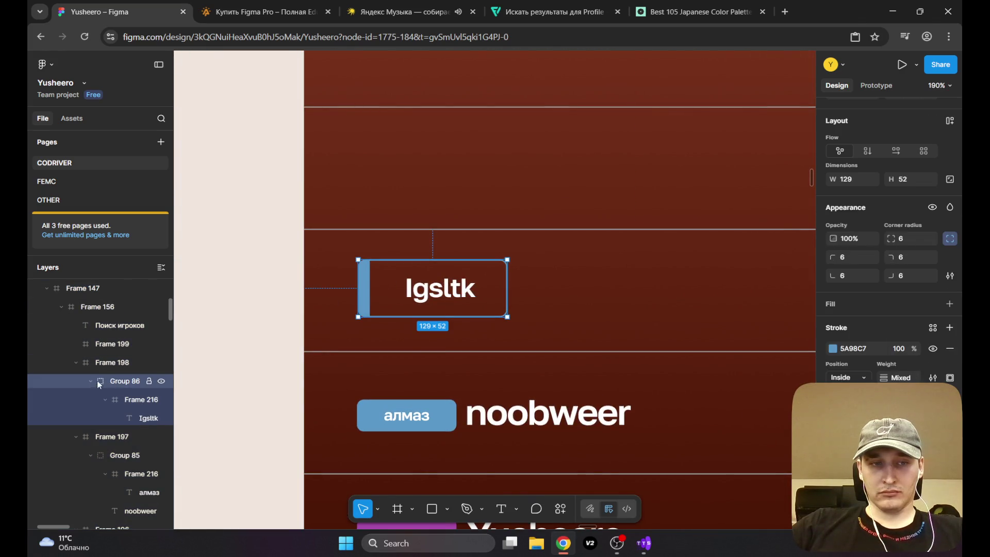
{"action": "left_click", "coordinate": [91, 382]}
{"action": "left_click_drag", "start_coordinate": [433, 279], "coordinate": [412, 279]}
Step: Widen the Igsltk badge from 129 to 143 px and nudge its name back to centre
{"action": "scroll", "coordinate": [431, 230], "scroll_direction": "down", "scroll_amount": 5}
{"action": "left_click", "coordinate": [331, 159]}
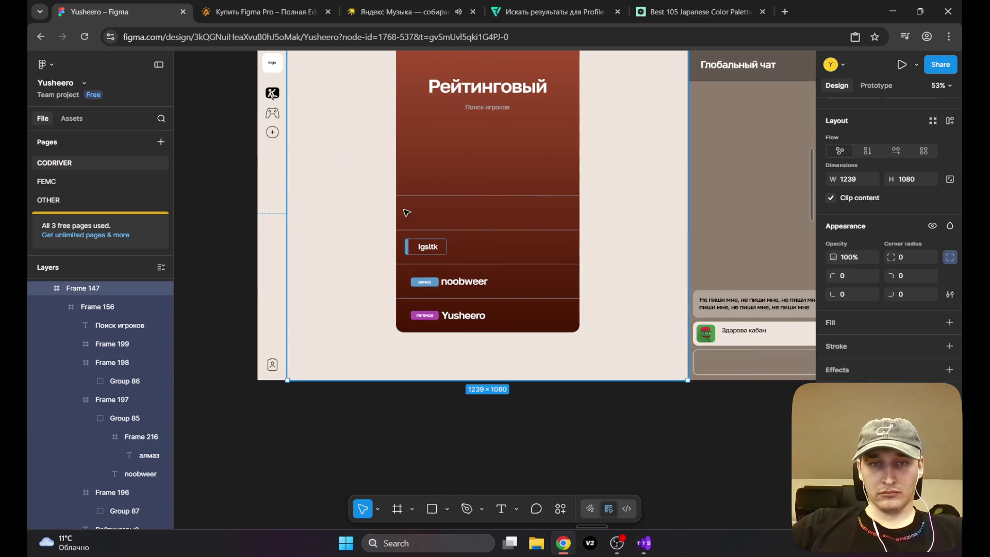
{"action": "scroll", "coordinate": [516, 273], "scroll_direction": "up", "scroll_amount": 3}
{"action": "scroll", "coordinate": [557, 299], "scroll_direction": "up", "scroll_amount": 1}
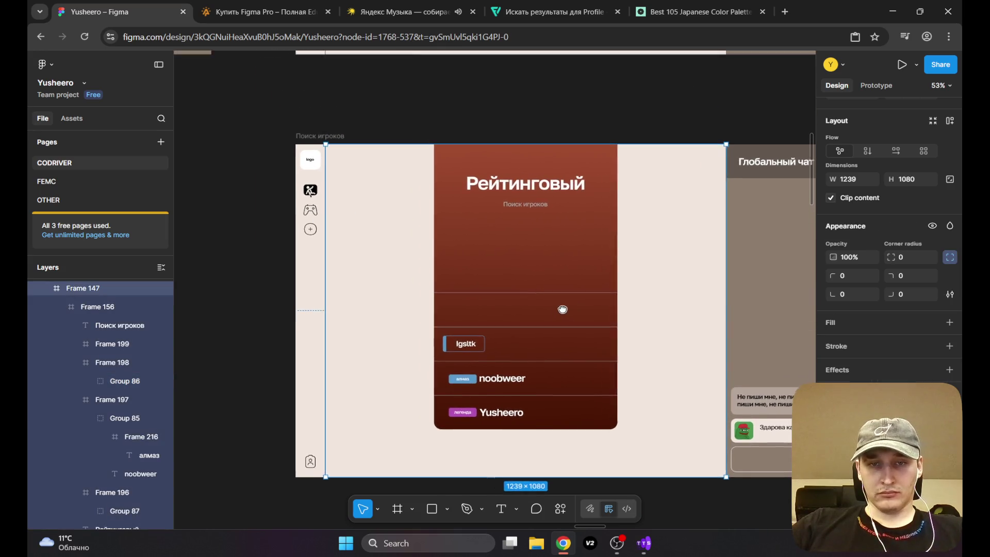
{"action": "scroll", "coordinate": [470, 343], "scroll_direction": "up", "scroll_amount": 5}
{"action": "scroll", "coordinate": [475, 351], "scroll_direction": "up", "scroll_amount": 2}
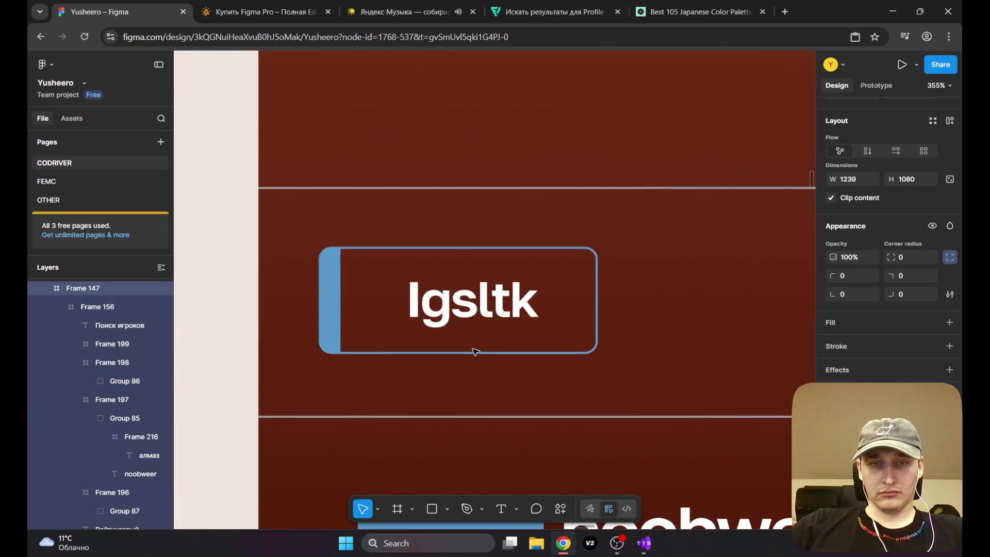
{"action": "scroll", "coordinate": [484, 309], "scroll_direction": "right", "scroll_amount": 3}
{"action": "scroll", "coordinate": [465, 284], "scroll_direction": "right", "scroll_amount": 1}
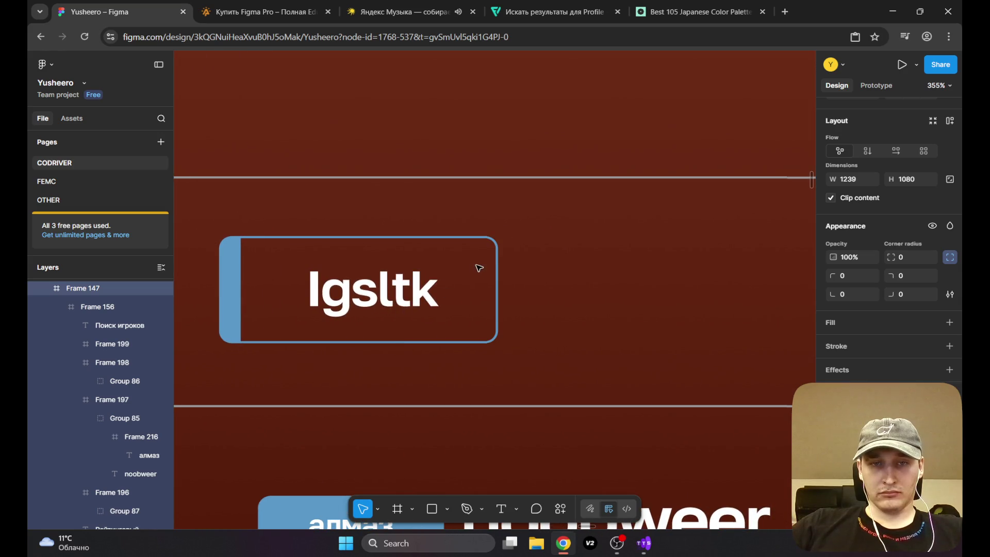
{"action": "left_click", "coordinate": [237, 256]}
{"action": "left_click", "coordinate": [237, 256]}
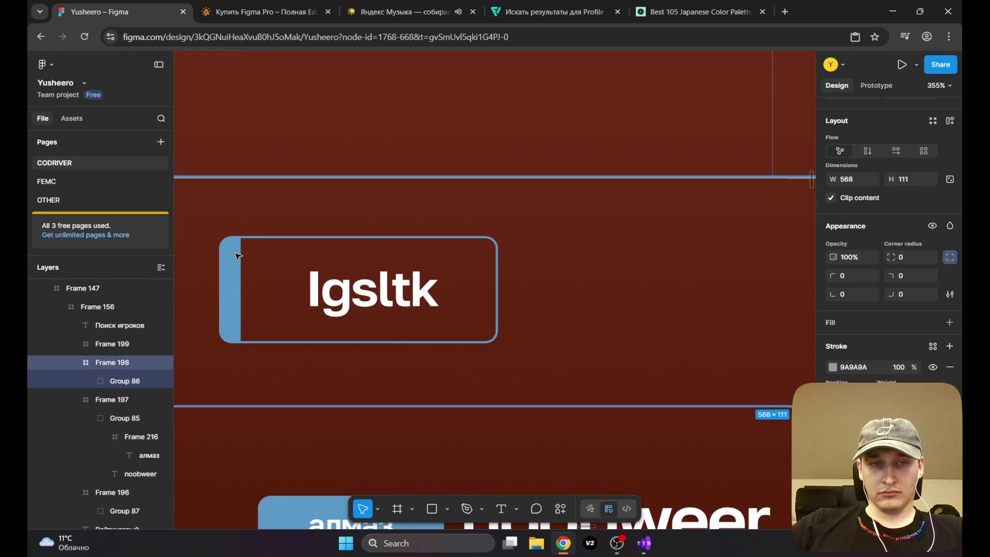
{"action": "left_click", "coordinate": [237, 256]}
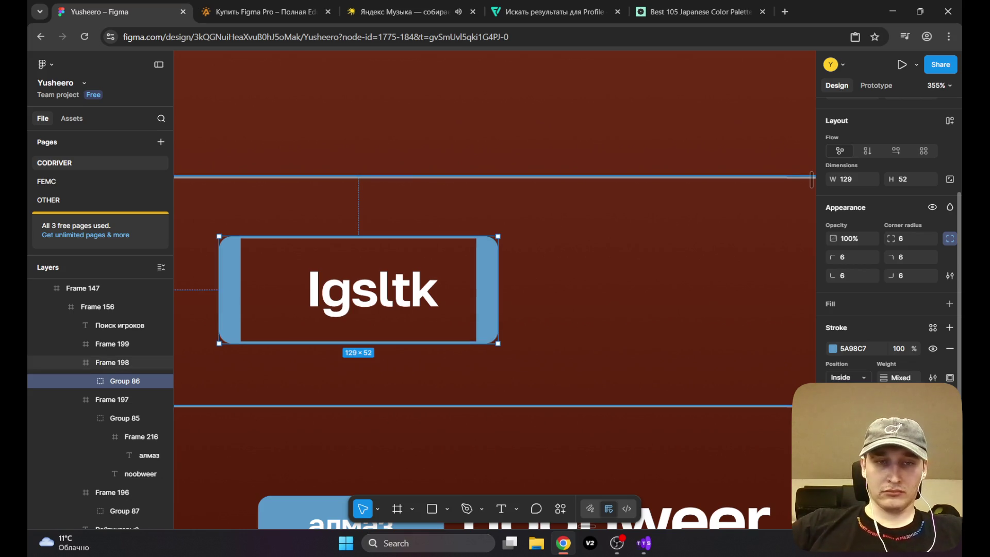
{"action": "left_click_drag", "start_coordinate": [496, 287], "coordinate": [528, 287]}
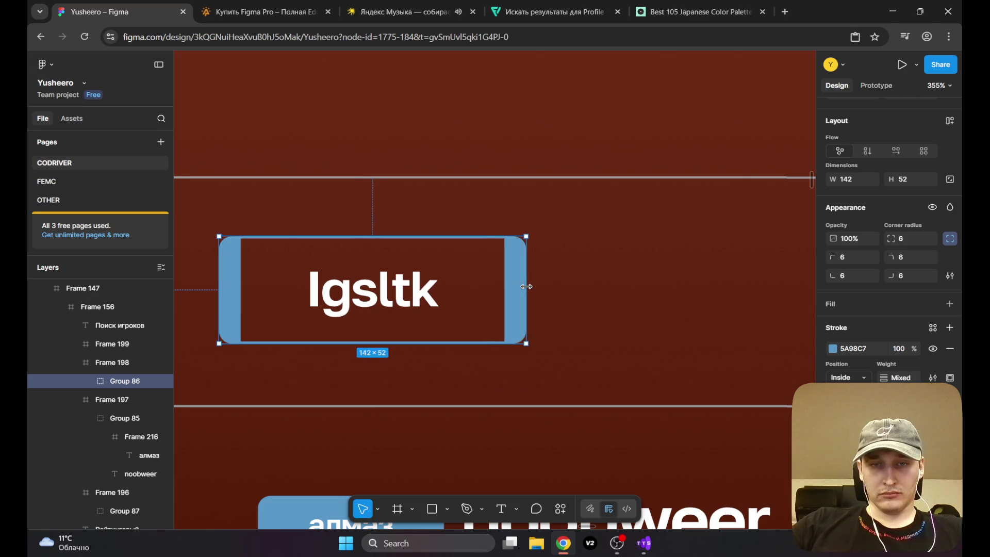
{"action": "double_click", "coordinate": [373, 296]}
{"action": "double_click", "coordinate": [373, 296]}
{"action": "left_click_drag", "start_coordinate": [373, 296], "coordinate": [375, 297]}
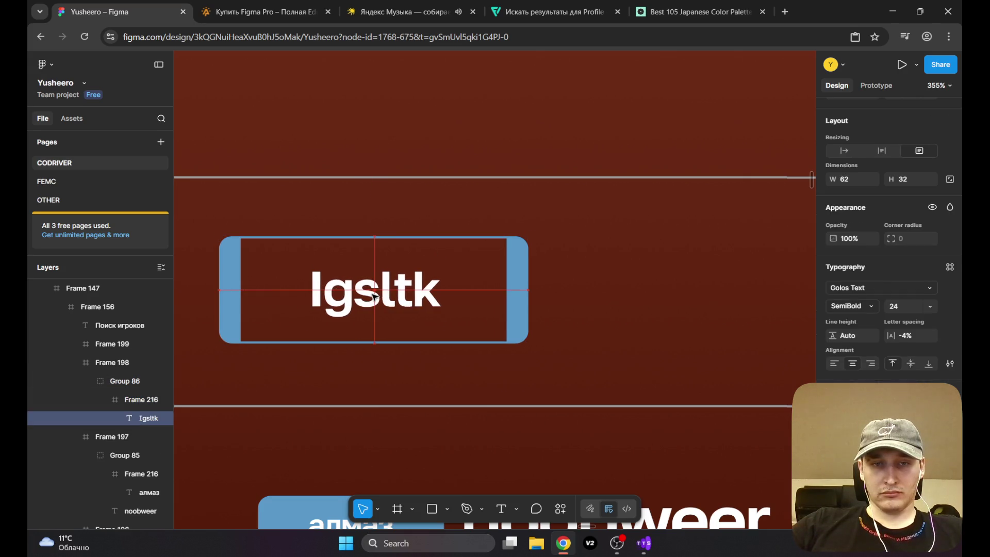
Step: Delete the алмаз tag and noobweer name group from the second row
{"action": "scroll", "coordinate": [374, 296], "scroll_direction": "down", "scroll_amount": 5}
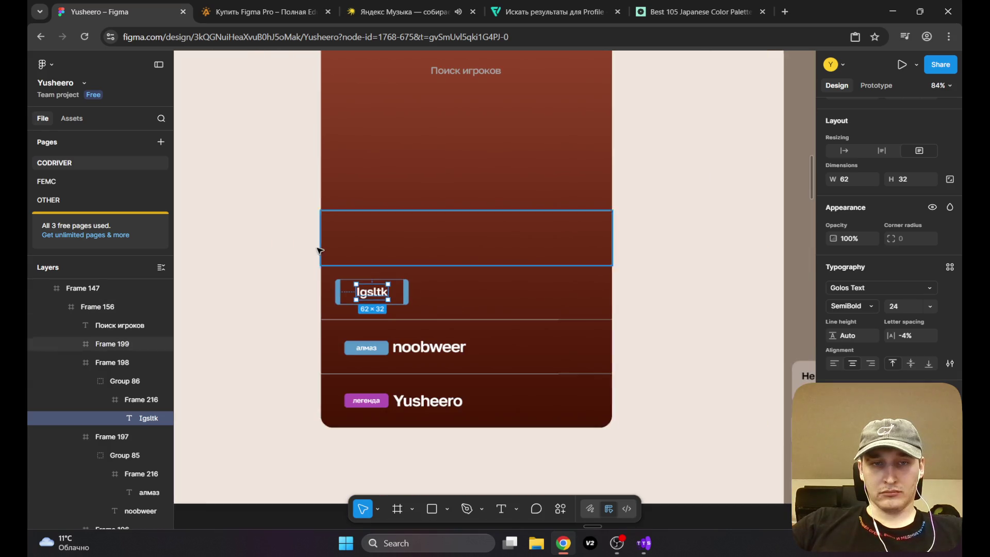
{"action": "left_click", "coordinate": [283, 215]}
{"action": "scroll", "coordinate": [340, 293], "scroll_direction": "up", "scroll_amount": 1}
{"action": "mouse_move", "coordinate": [340, 293]}
{"action": "left_mouse_down"}
{"action": "mouse_move", "coordinate": [328, 352]}
{"action": "mouse_move", "coordinate": [320, 289]}
{"action": "left_mouse_up"}
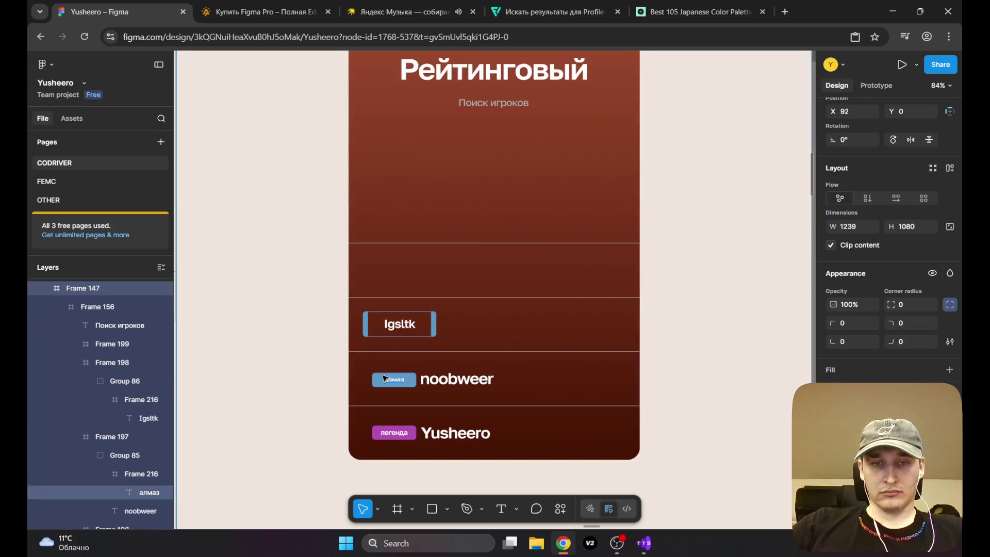
{"action": "scroll", "coordinate": [382, 379], "scroll_direction": "up", "scroll_amount": 5}
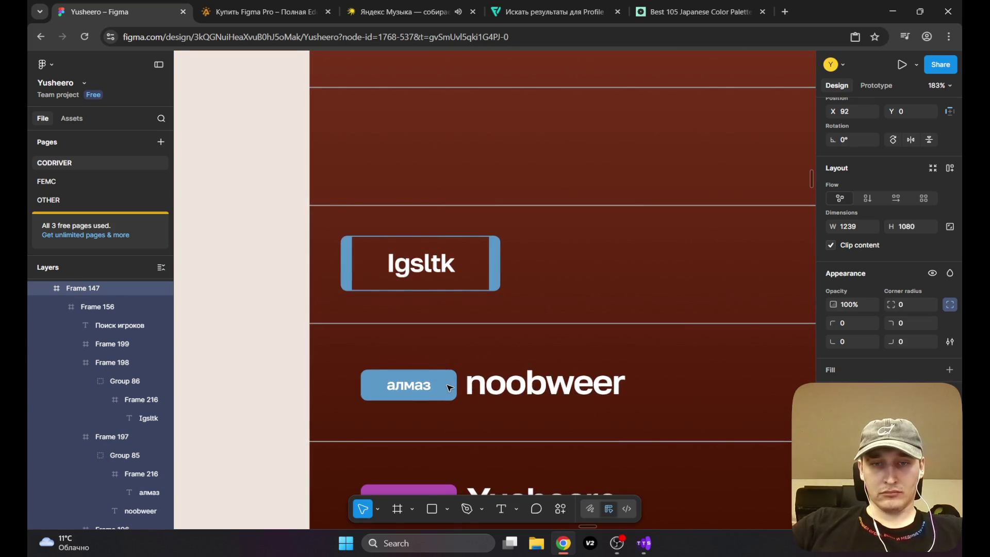
{"action": "left_click", "coordinate": [492, 384]}
{"action": "left_click", "coordinate": [485, 384]}
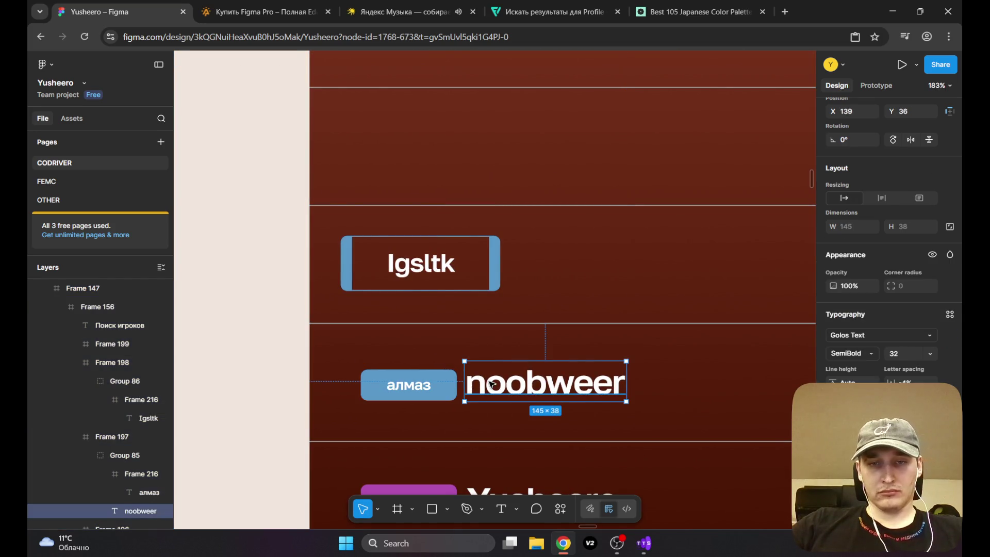
{"action": "left_click", "coordinate": [475, 351]}
{"action": "key", "text": "Return"}
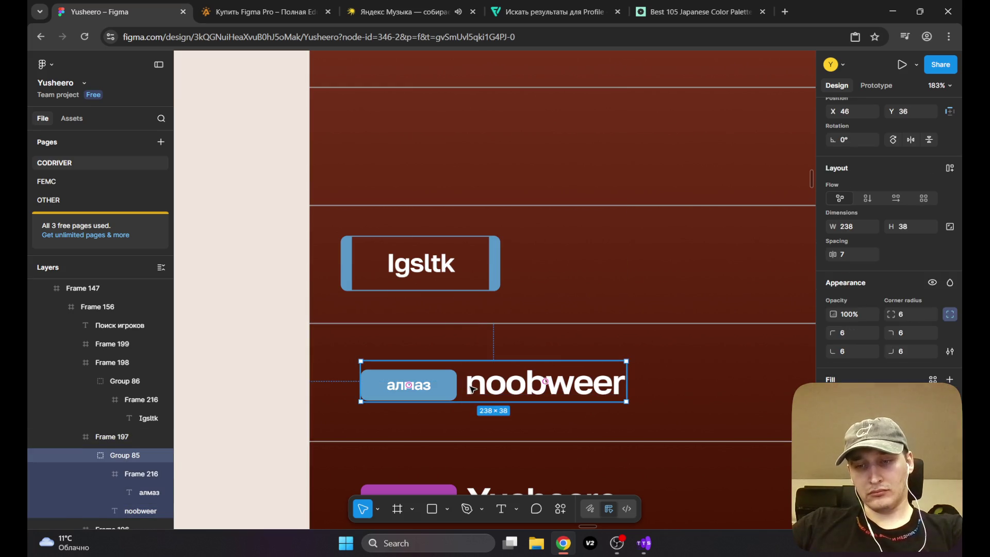
{"action": "key", "text": "Delete"}
Step: Paste a copy of the Igsltk badge into the second row and widen it to about 164
{"action": "left_click", "coordinate": [435, 272]}
{"action": "left_click", "coordinate": [435, 269]}
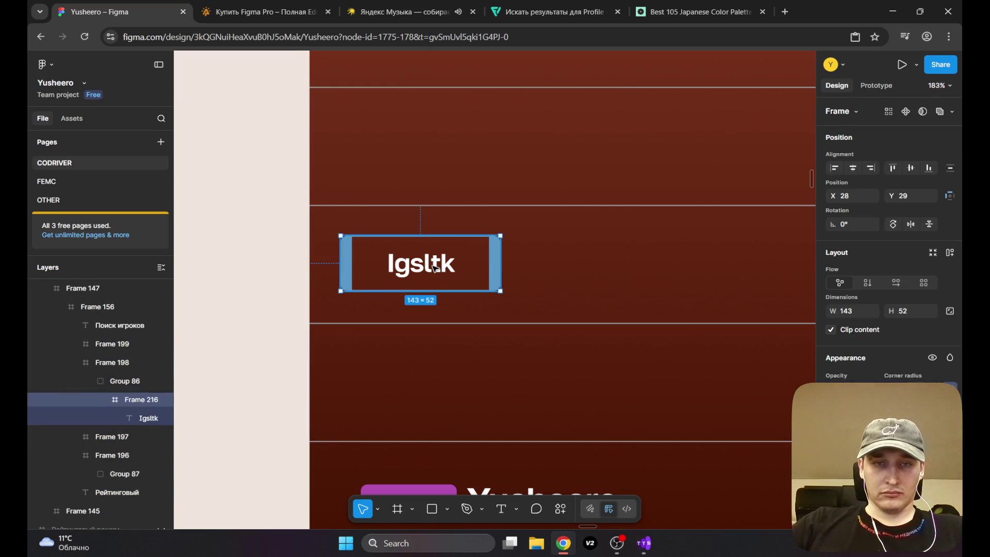
{"action": "left_click", "coordinate": [529, 270]}
{"action": "left_click", "coordinate": [431, 265]}
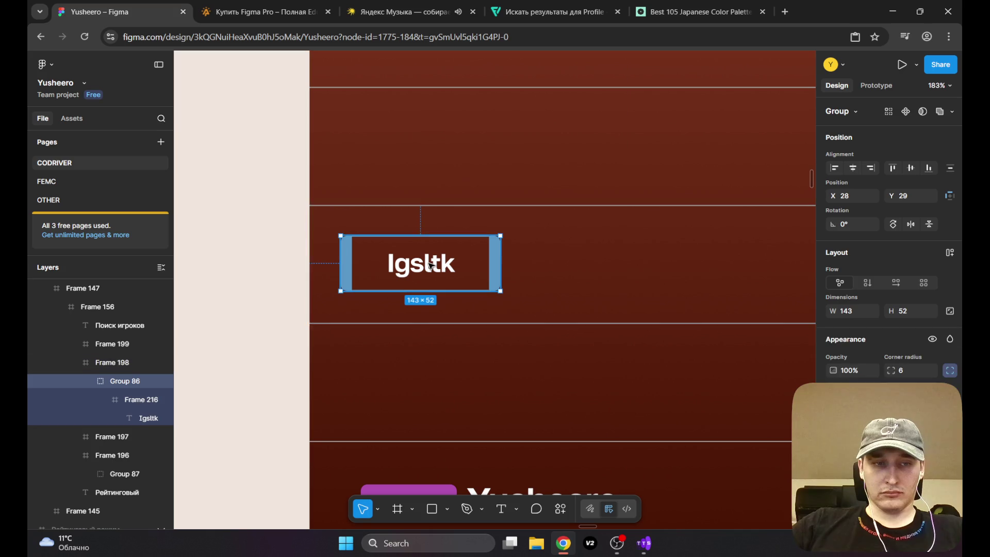
{"action": "left_click", "coordinate": [104, 363]}
{"action": "left_click", "coordinate": [113, 382]}
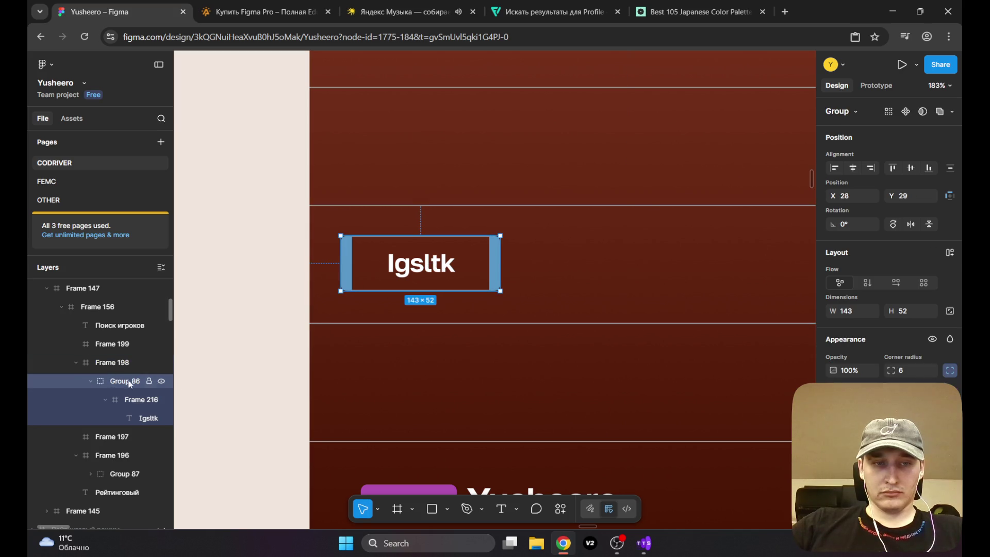
{"action": "key", "text": "ctrl+c"}
{"action": "left_click", "coordinate": [438, 410]}
{"action": "key", "text": "ctrl+v"}
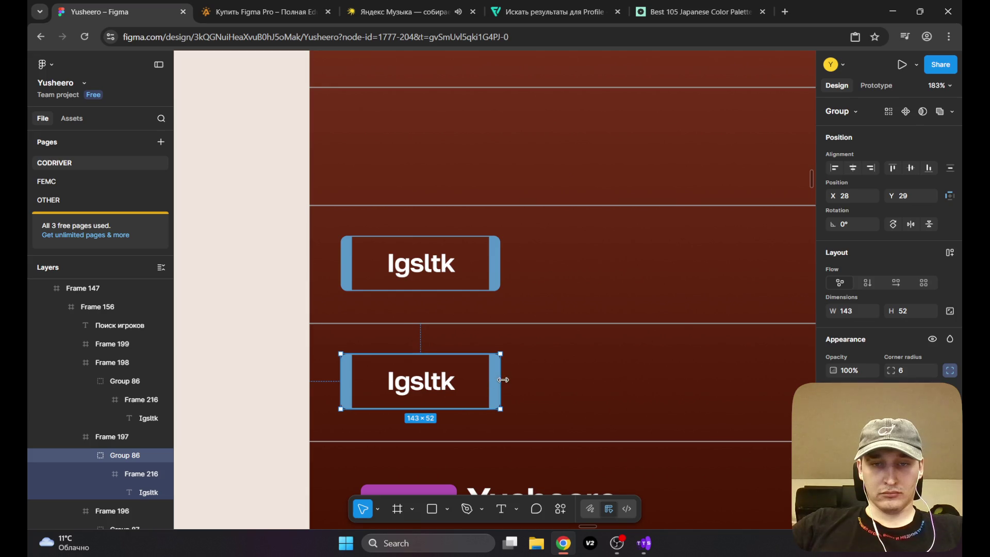
{"action": "left_click_drag", "start_coordinate": [500, 382], "coordinate": [524, 380]}
Step: Change the copied badge's text to noobweer, widen its text box and shift it left
{"action": "double_click", "coordinate": [437, 384]}
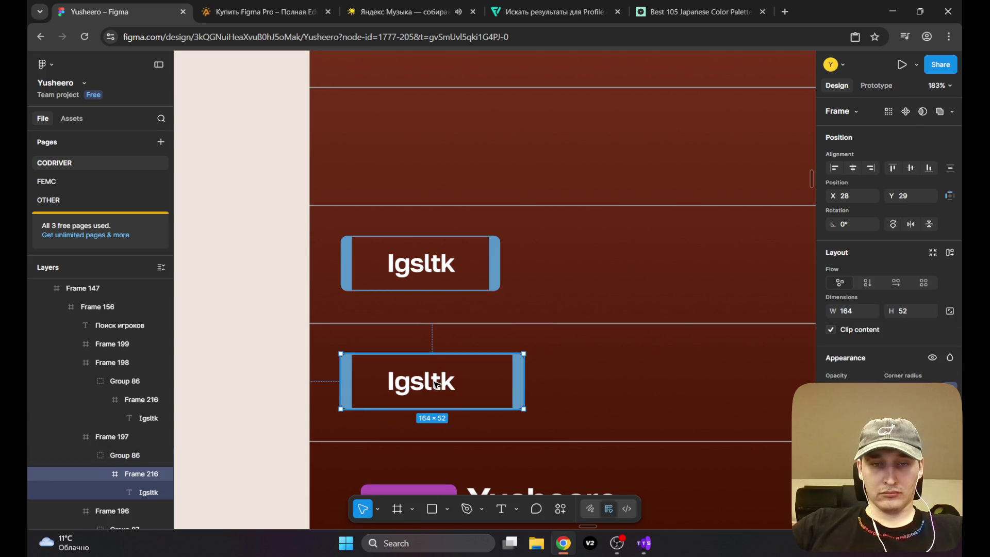
{"action": "double_click", "coordinate": [438, 384]}
{"action": "double_click", "coordinate": [436, 383]}
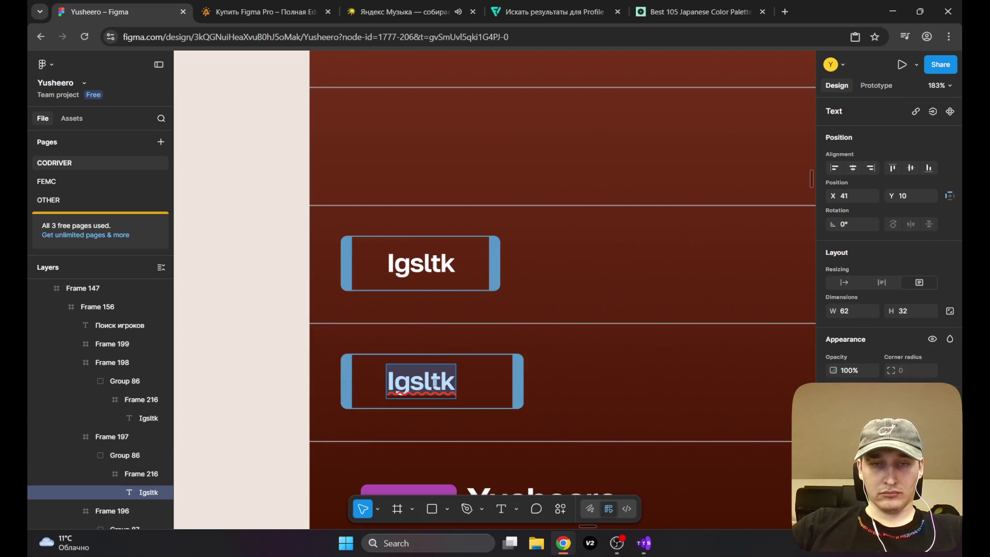
{"action": "type", "text": "noo"}
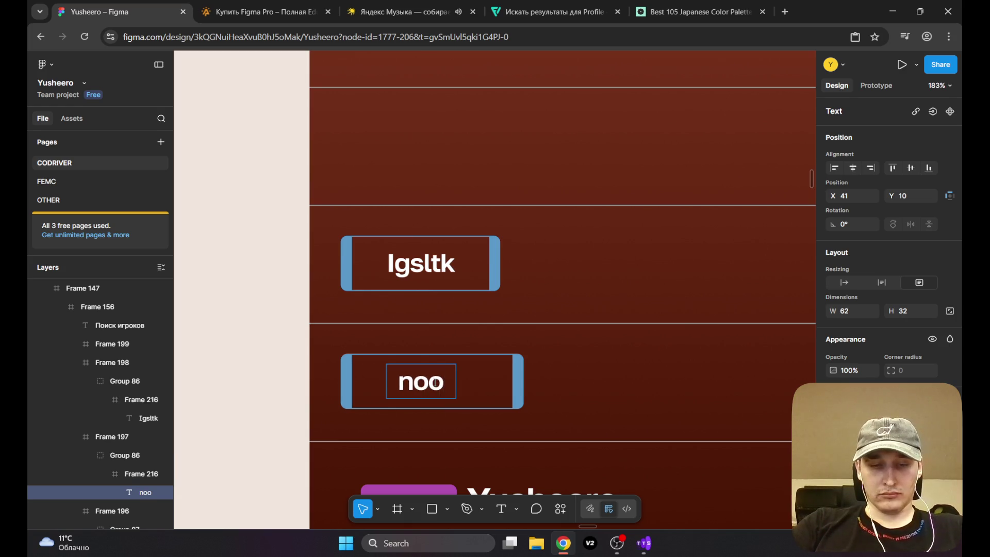
{"action": "type", "text": "bweer"}
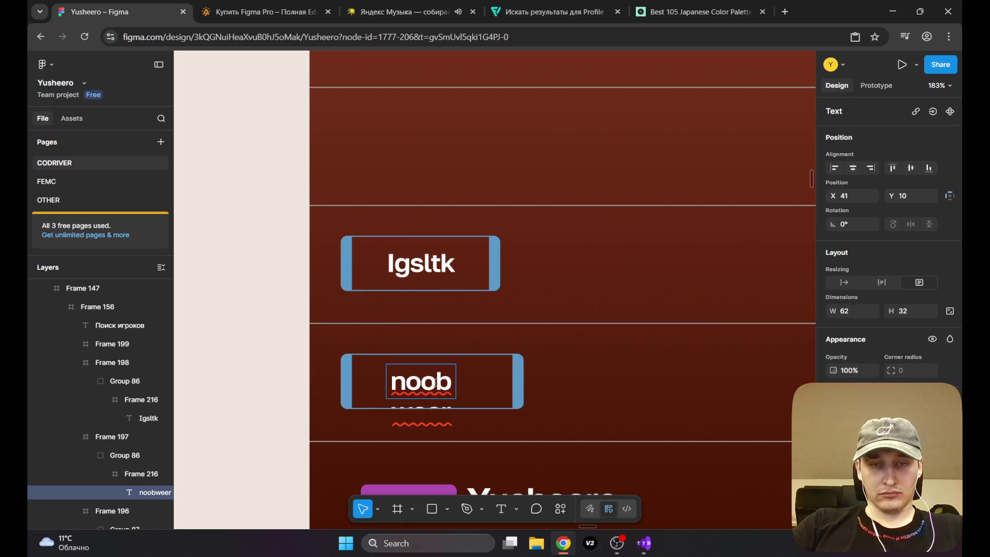
{"action": "key", "text": "Escape"}
{"action": "left_click_drag", "start_coordinate": [456, 382], "coordinate": [508, 385]}
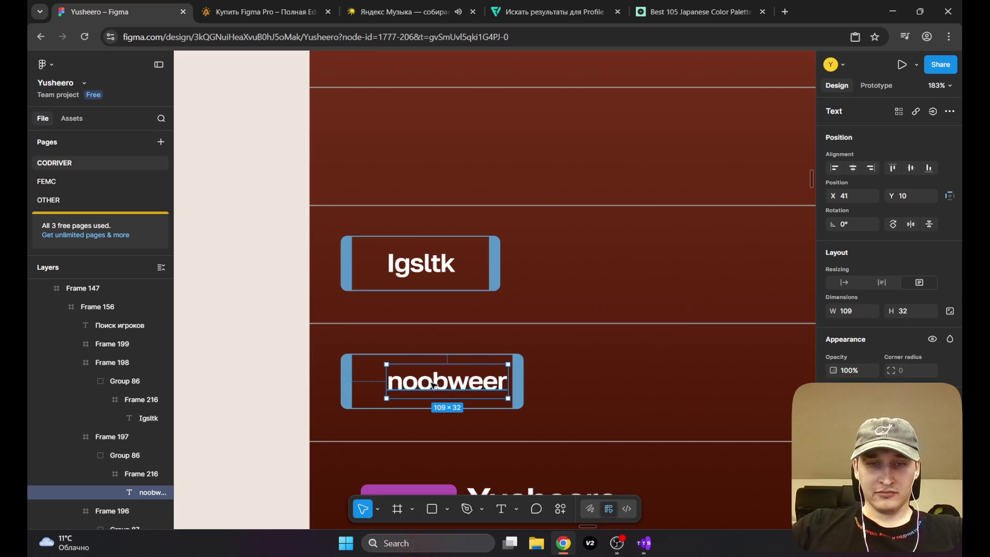
{"action": "left_click_drag", "start_coordinate": [434, 385], "coordinate": [422, 386]}
Step: Paste a copy of the noobweer button into the bottom row
{"action": "scroll", "coordinate": [450, 366], "scroll_direction": "down", "scroll_amount": 5}
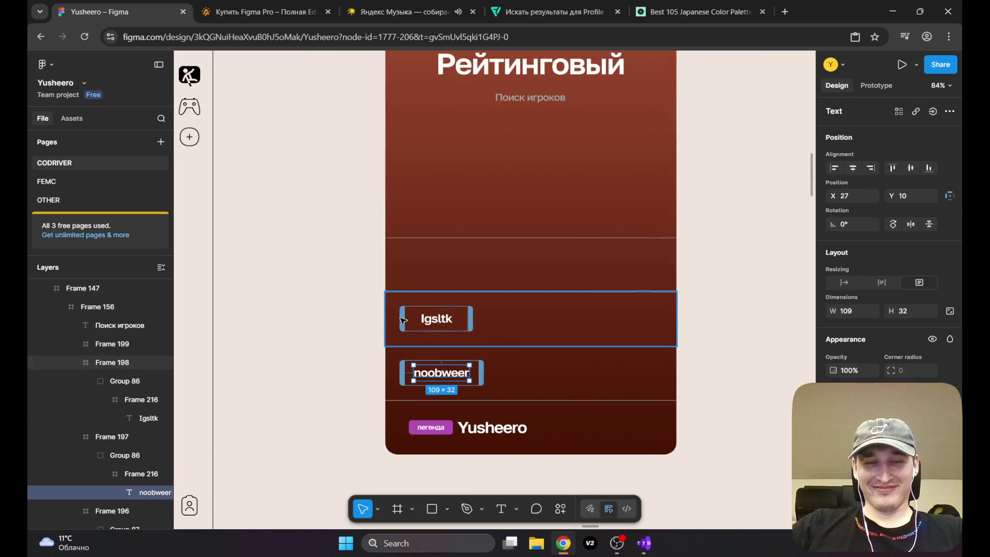
{"action": "left_click", "coordinate": [428, 372]}
{"action": "scroll", "coordinate": [430, 374], "scroll_direction": "up", "scroll_amount": 5}
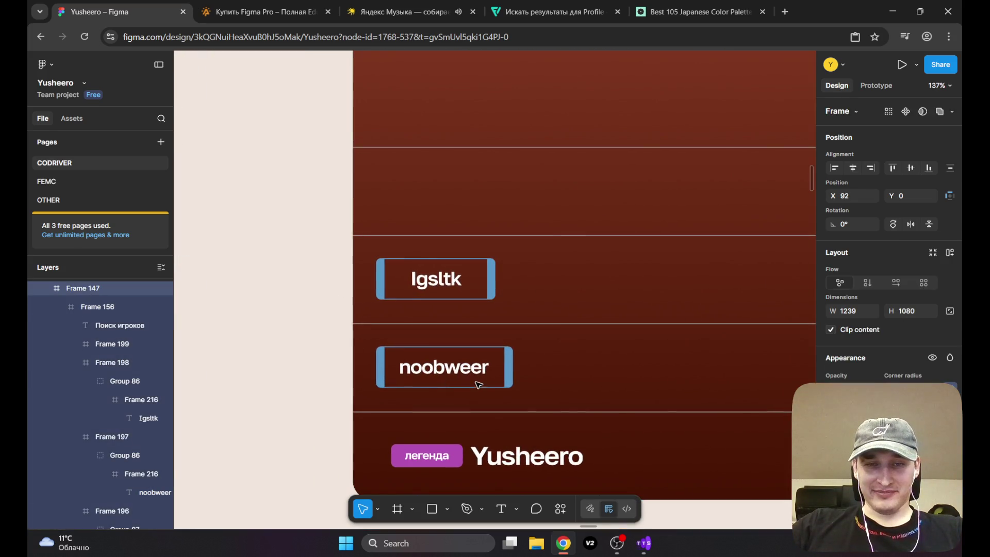
{"action": "scroll", "coordinate": [444, 386], "scroll_direction": "right", "scroll_amount": 2}
{"action": "left_click_drag", "start_coordinate": [455, 389], "coordinate": [451, 316]}
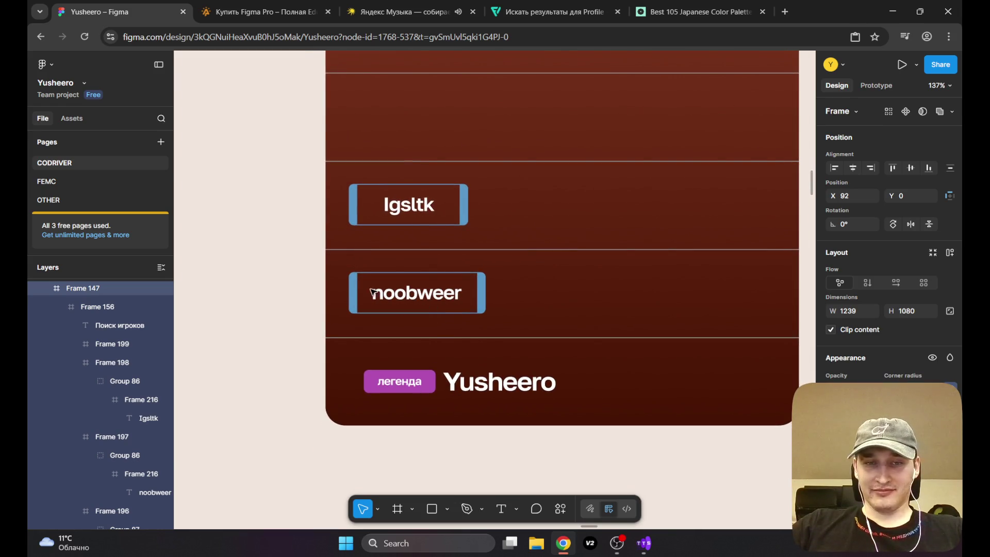
{"action": "left_click", "coordinate": [354, 285]}
{"action": "left_click", "coordinate": [355, 285]}
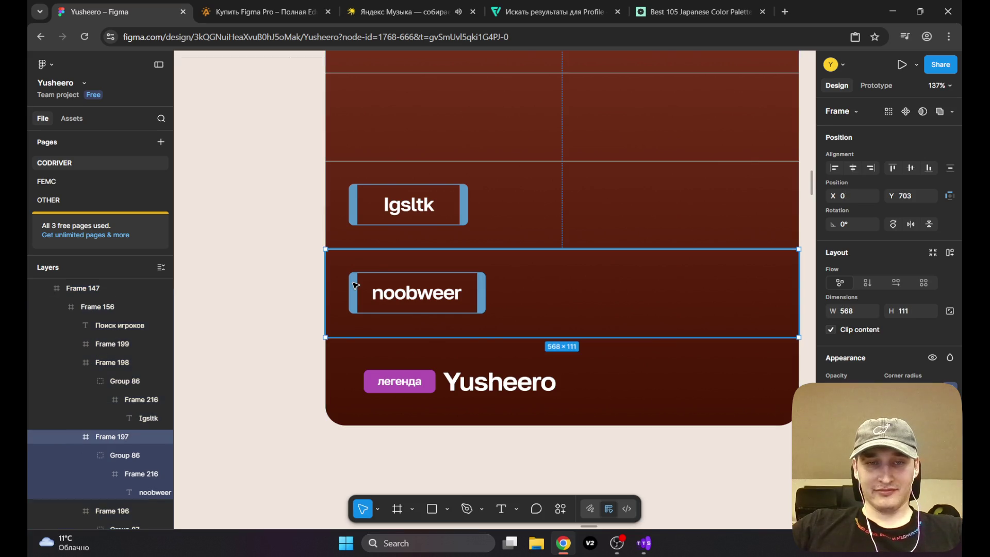
{"action": "left_click", "coordinate": [383, 277]}
{"action": "left_click", "coordinate": [605, 388]}
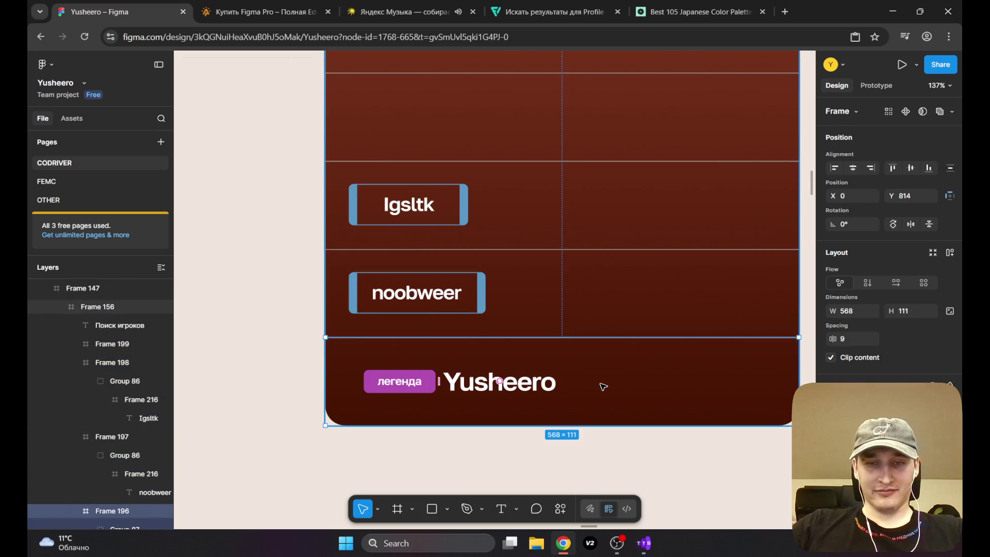
{"action": "key", "text": "ctrl+v"}
{"action": "left_click_drag", "start_coordinate": [352, 371], "coordinate": [576, 372]}
{"action": "key", "text": "ctrl+z"}
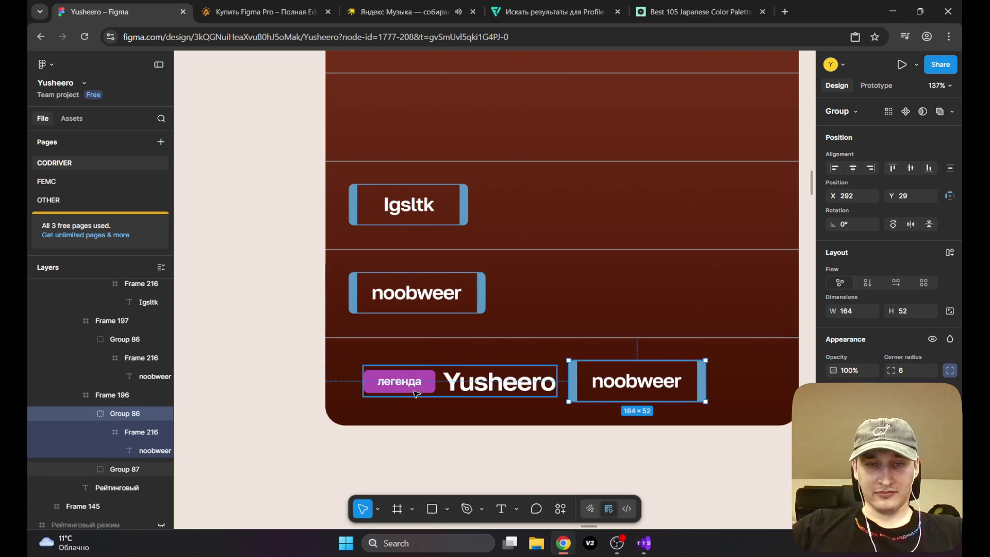
Step: Give the pasted button the purple легенда styling and delete the легенда/Yusheero label
{"action": "double_click", "coordinate": [390, 380]}
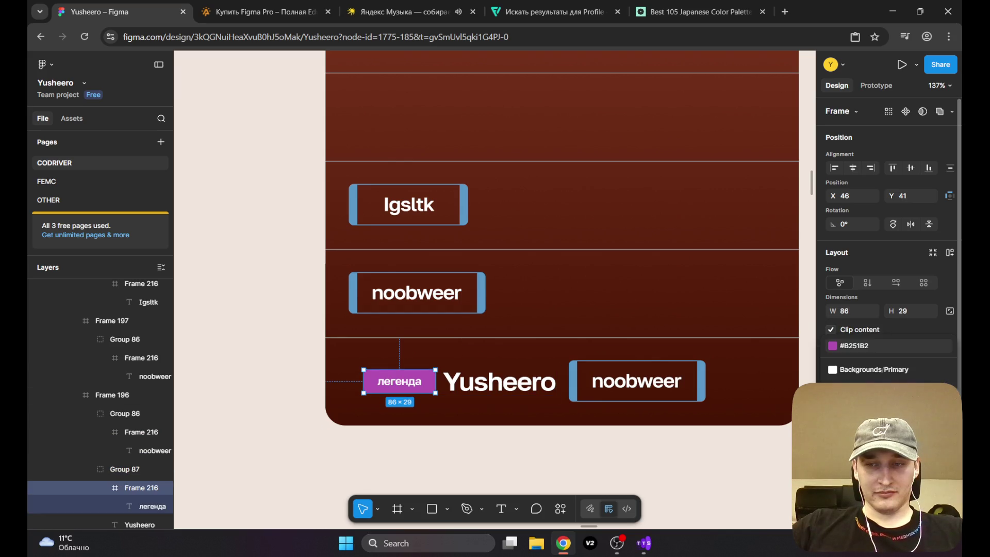
{"action": "left_click", "coordinate": [580, 373]}
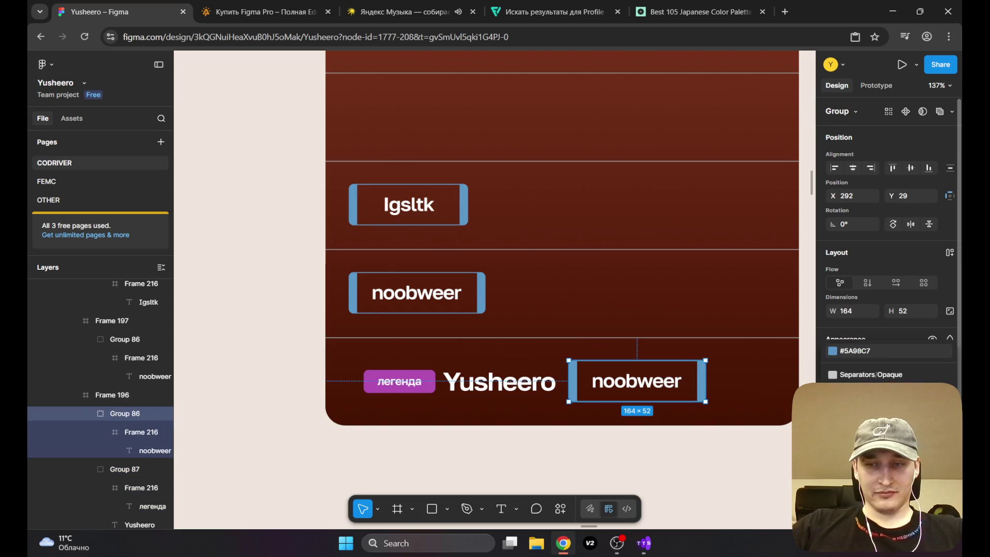
{"action": "key", "text": "ctrl+alt+v"}
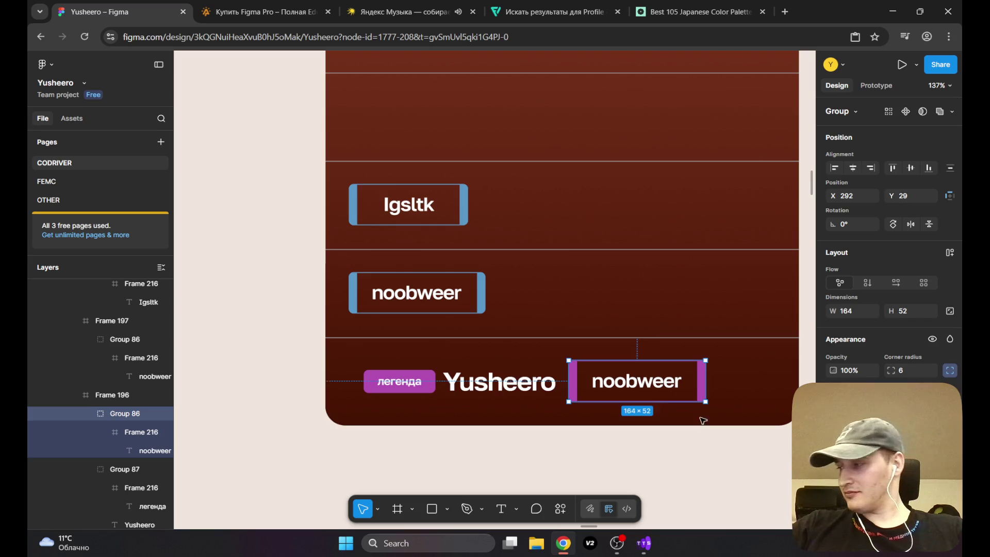
{"action": "left_click", "coordinate": [481, 380]}
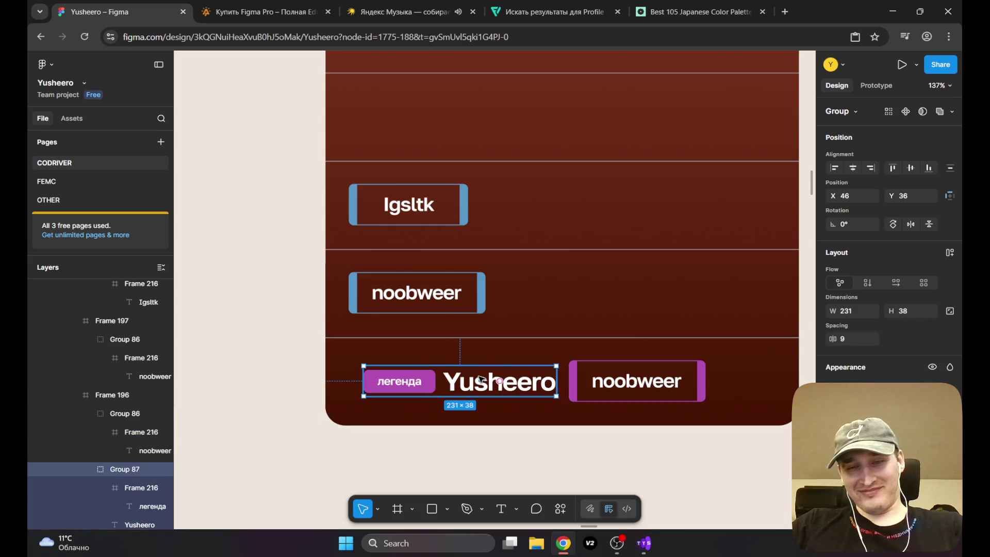
{"action": "key", "text": "Delete"}
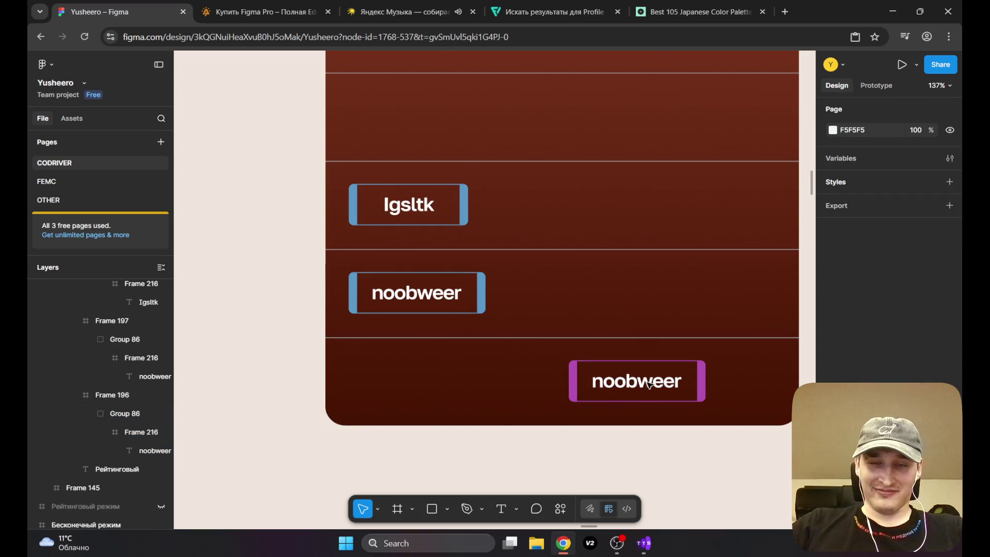
Step: Rename the purple button's text to yusheero and move it toward the row's left
{"action": "left_click", "coordinate": [649, 384]}
{"action": "double_click", "coordinate": [648, 385]}
{"action": "double_click", "coordinate": [642, 384]}
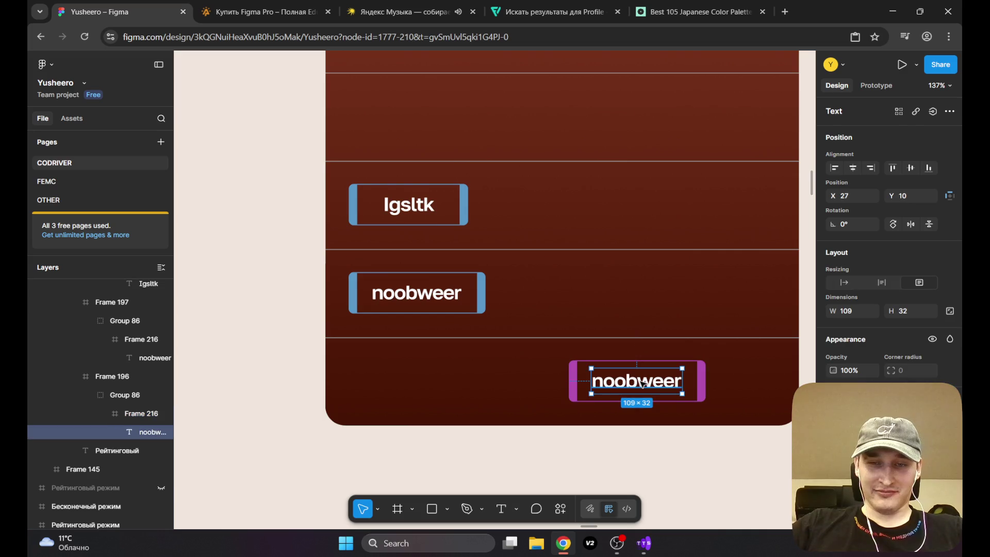
{"action": "double_click", "coordinate": [642, 383]}
{"action": "type", "text": "yusheero"}
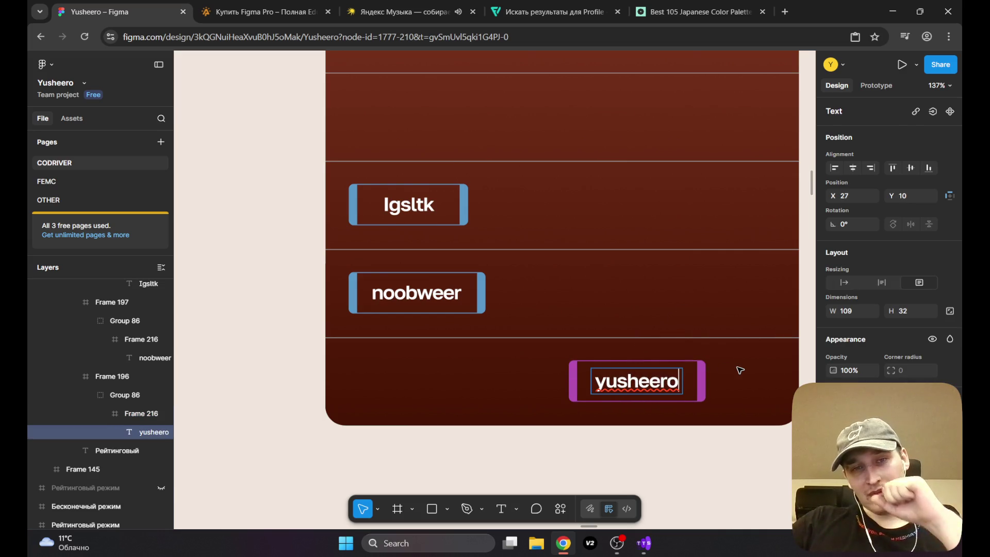
{"action": "key", "text": "Escape"}
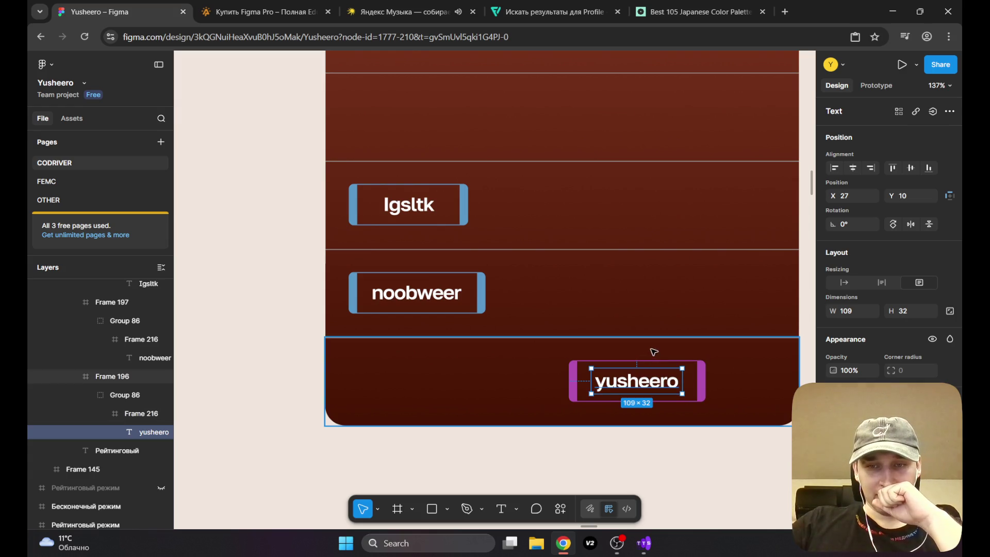
{"action": "left_click", "coordinate": [807, 351]}
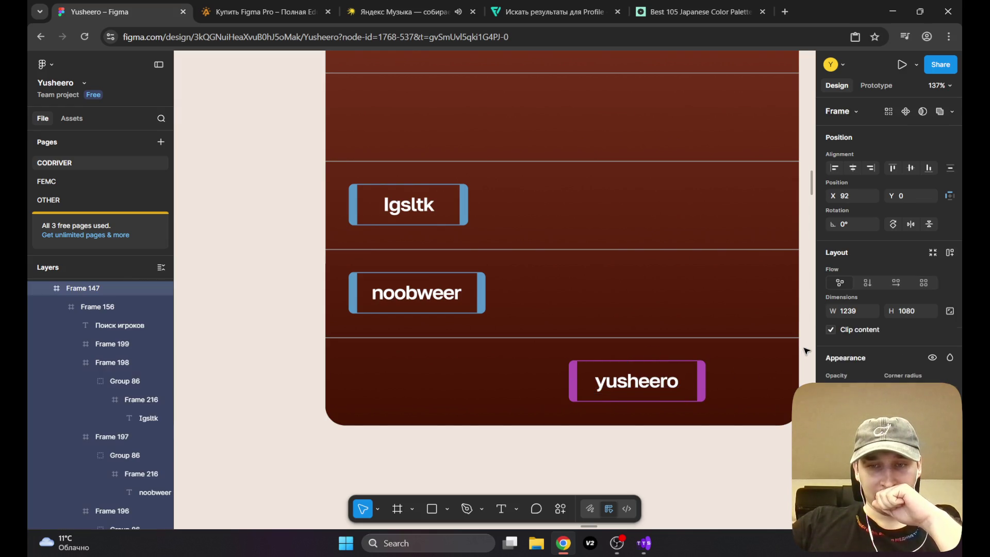
{"action": "left_click", "coordinate": [640, 379]}
{"action": "left_click_drag", "start_coordinate": [627, 380], "coordinate": [412, 384]}
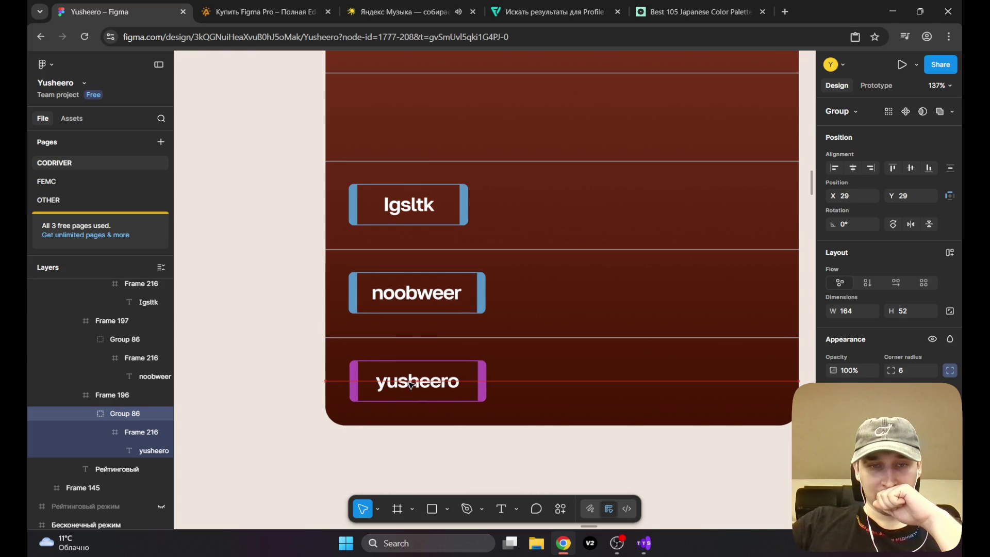
Step: Align the yusheero button with those above and change Igsltk to lowercase igsltk
{"action": "left_click_drag", "start_coordinate": [411, 385], "coordinate": [411, 382]}
{"action": "left_click", "coordinate": [398, 206]}
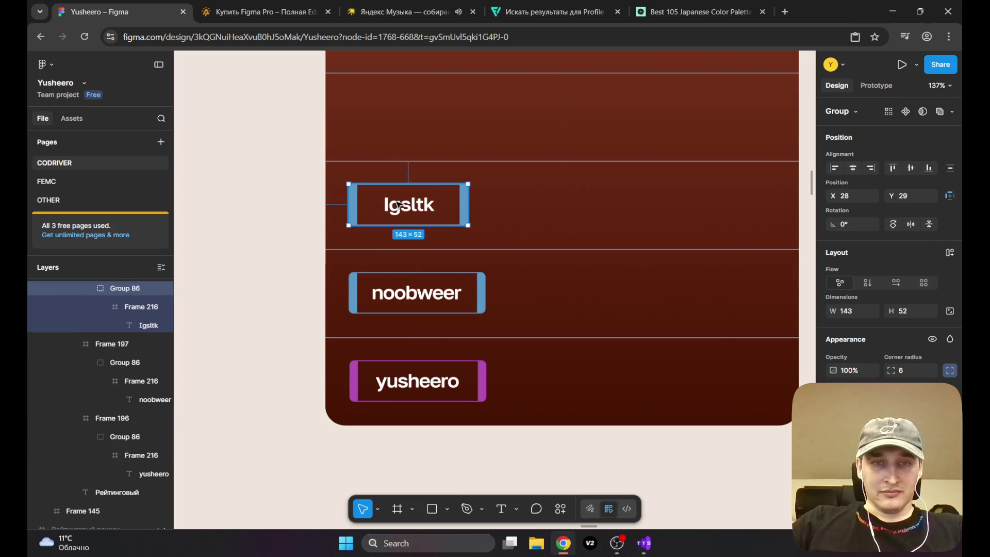
{"action": "double_click", "coordinate": [397, 206]}
{"action": "double_click", "coordinate": [396, 206]}
{"action": "double_click", "coordinate": [394, 206]}
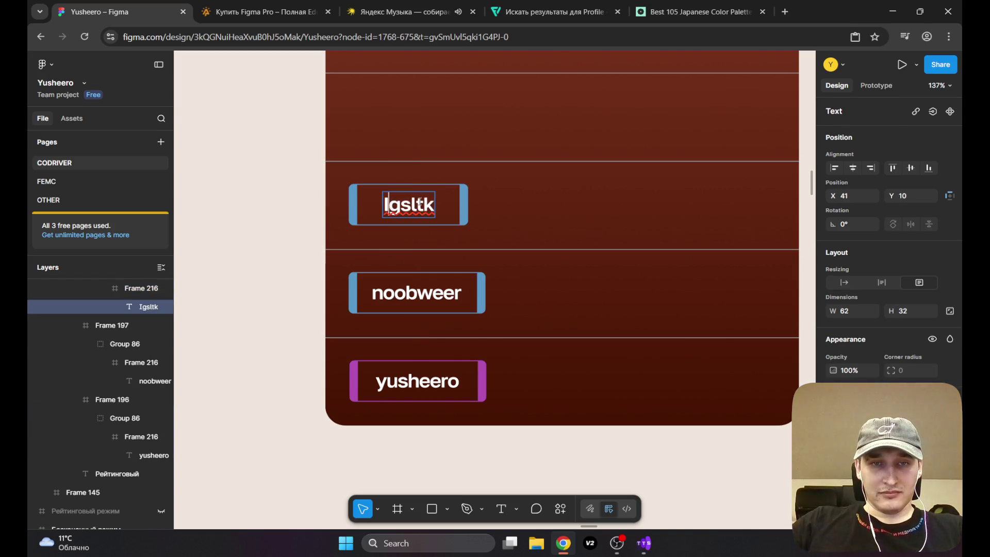
{"action": "key", "text": "BackSpace"}
{"action": "type", "text": "i"}
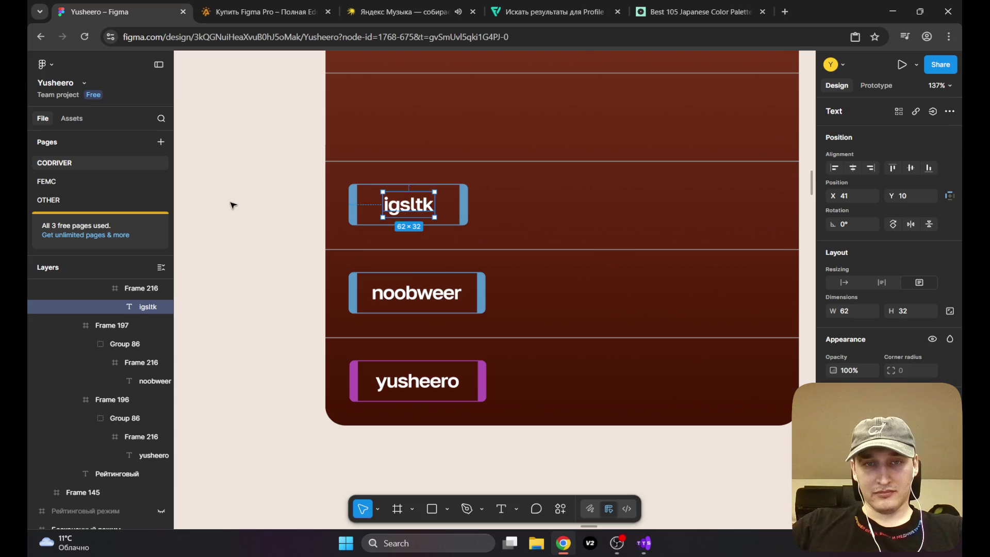
{"action": "left_click", "coordinate": [287, 290]}
Step: Centre the igsltk, noobweer and yusheero buttons horizontally in their row frames
{"action": "scroll", "coordinate": [287, 290], "scroll_direction": "down", "scroll_amount": 5}
{"action": "scroll", "coordinate": [361, 361], "scroll_direction": "down", "scroll_amount": 3}
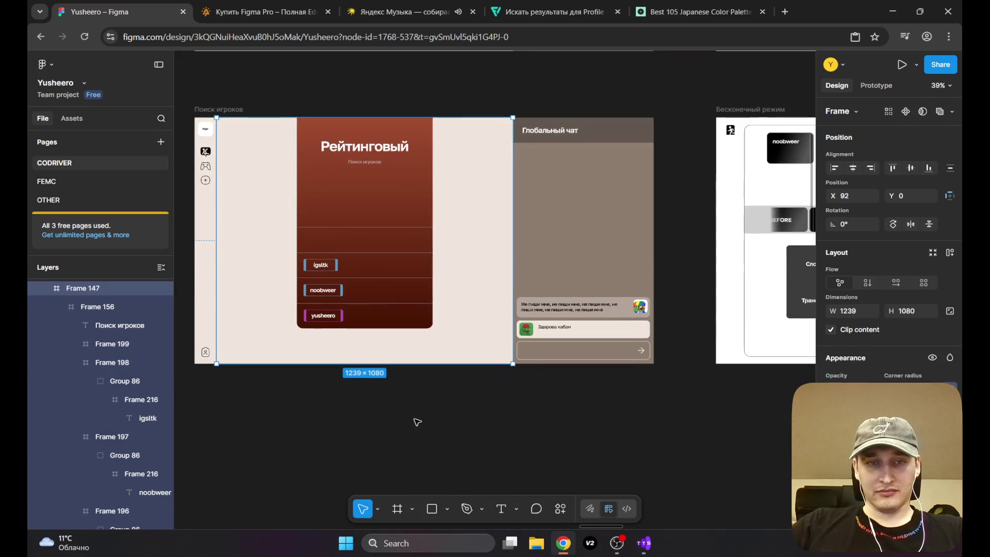
{"action": "left_click", "coordinate": [420, 411]}
{"action": "scroll", "coordinate": [382, 314], "scroll_direction": "up", "scroll_amount": 5}
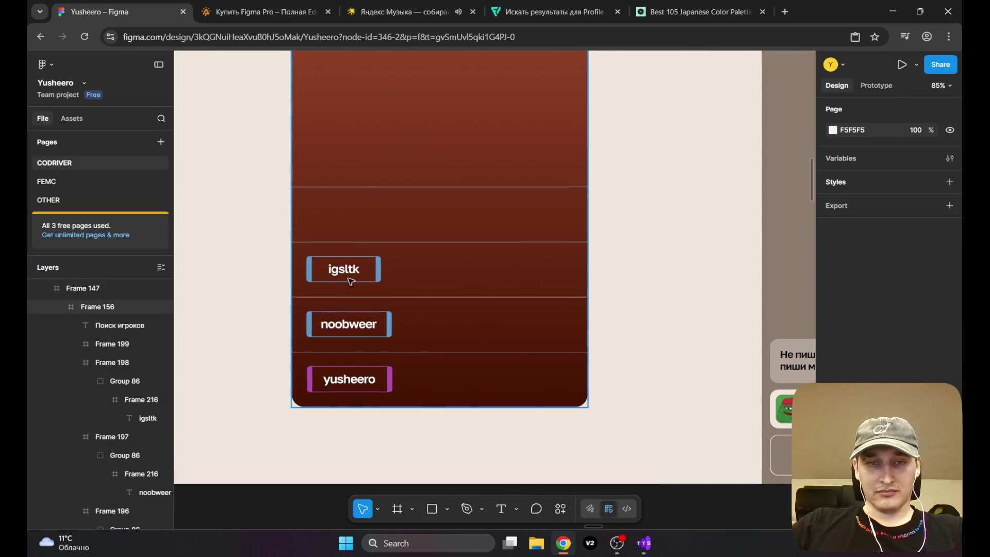
{"action": "left_click", "coordinate": [350, 273]}
{"action": "left_click", "coordinate": [350, 273]}
{"action": "left_click_drag", "start_coordinate": [349, 273], "coordinate": [411, 272]}
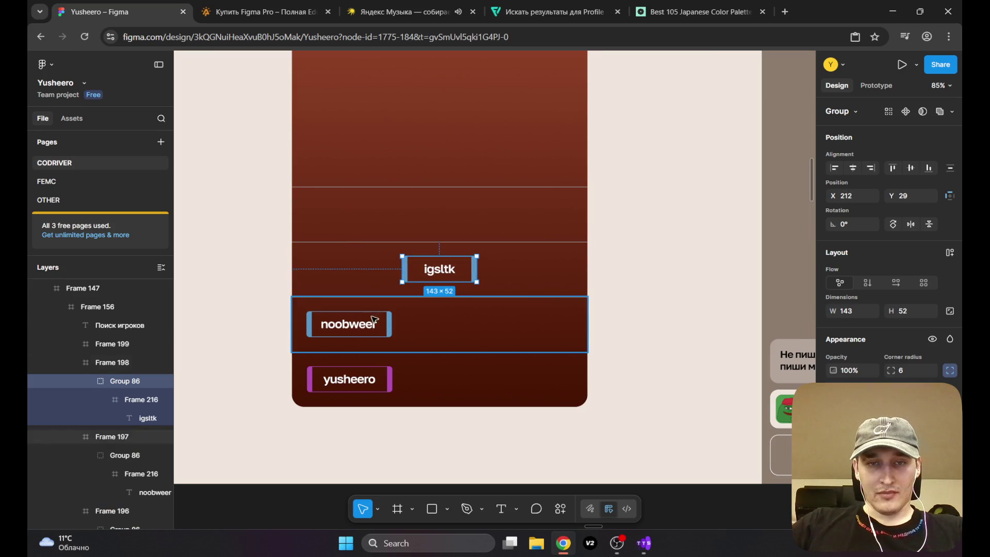
{"action": "left_click", "coordinate": [347, 332]}
{"action": "left_click", "coordinate": [349, 332]}
{"action": "left_click_drag", "start_coordinate": [349, 332], "coordinate": [407, 327]}
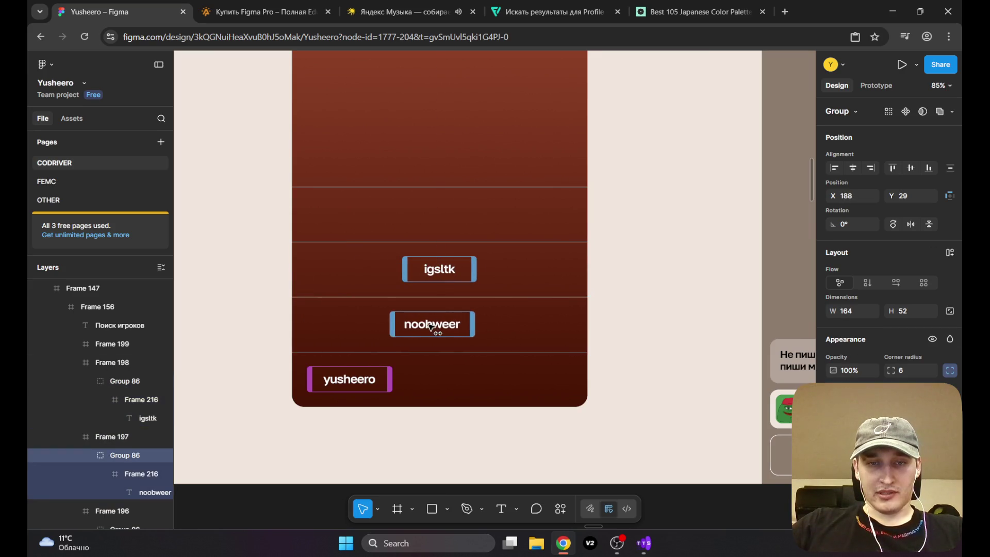
{"action": "left_click", "coordinate": [350, 379]}
{"action": "left_click", "coordinate": [349, 380]}
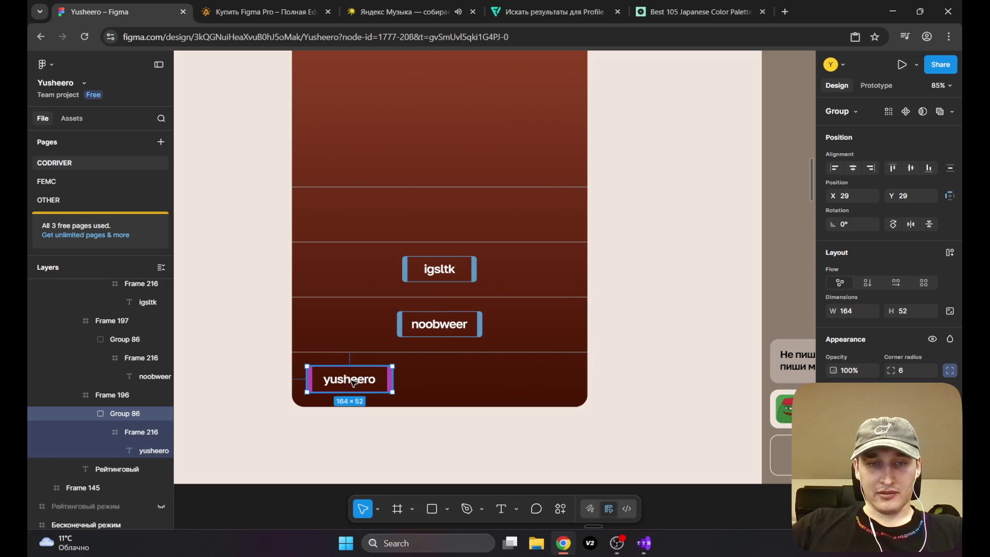
{"action": "left_click_drag", "start_coordinate": [350, 380], "coordinate": [437, 383]}
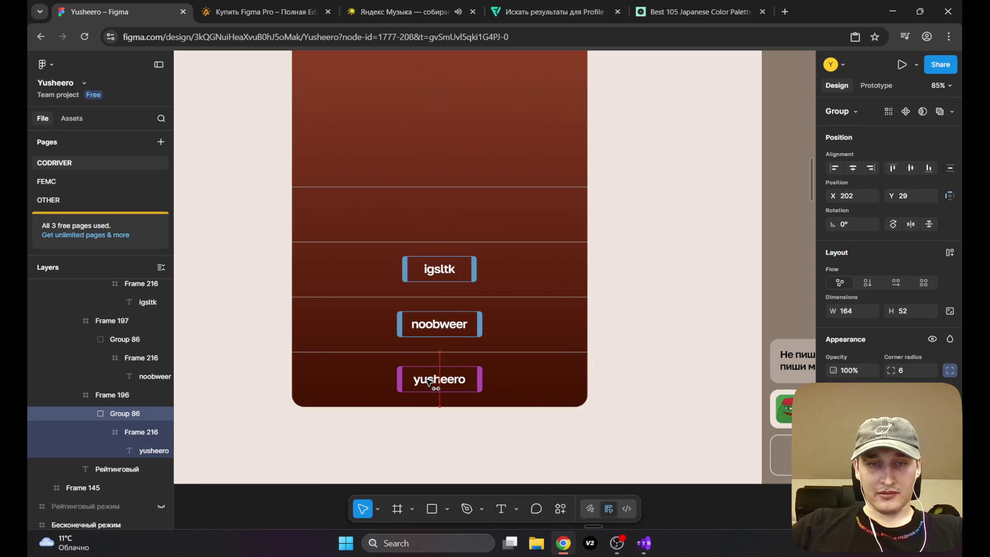
{"action": "scroll", "coordinate": [425, 320], "scroll_direction": "down", "scroll_amount": 5}
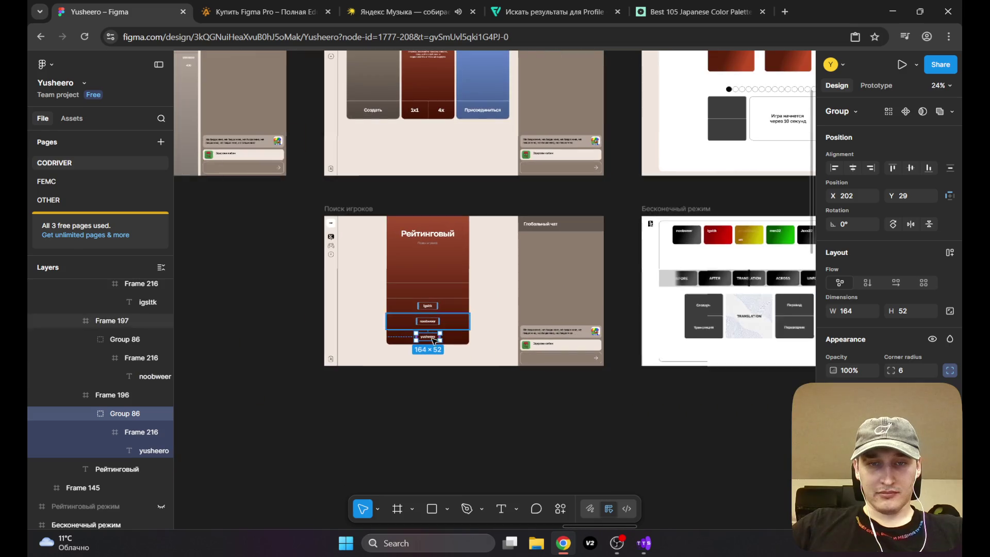
{"action": "key", "text": "Escape"}
{"action": "scroll", "coordinate": [425, 320], "scroll_direction": "up", "scroll_amount": 4}
{"action": "scroll", "coordinate": [456, 327], "scroll_direction": "up", "scroll_amount": 1}
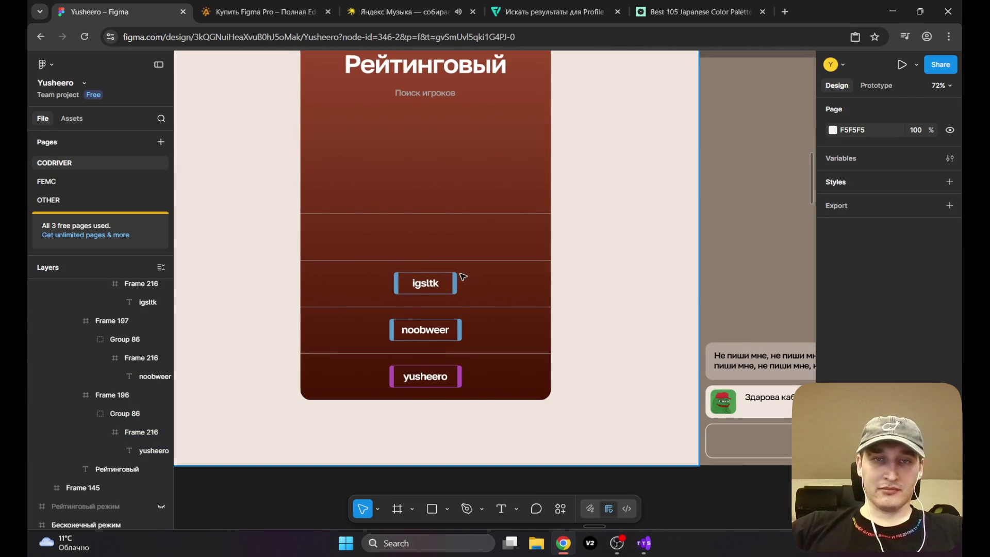
{"action": "scroll", "coordinate": [498, 282], "scroll_direction": "down", "scroll_amount": 2}
{"action": "scroll", "coordinate": [498, 305], "scroll_direction": "down", "scroll_amount": 2}
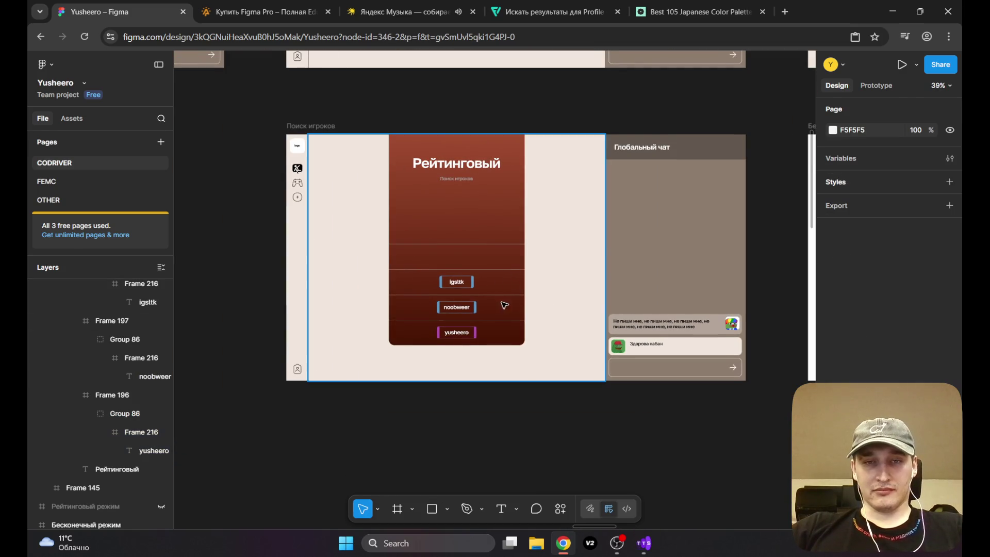
{"action": "scroll", "coordinate": [451, 333], "scroll_direction": "up", "scroll_amount": 6}
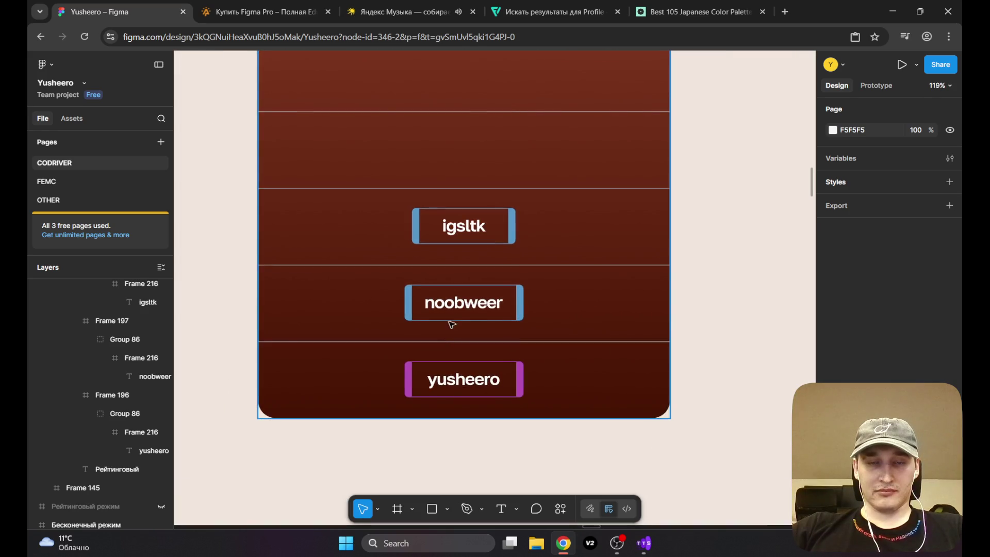
{"action": "scroll", "coordinate": [452, 324], "scroll_direction": "down", "scroll_amount": 5}
{"action": "mouse_move", "coordinate": [503, 279]}
{"action": "left_mouse_down"}
{"action": "mouse_move", "coordinate": [434, 247]}
{"action": "mouse_move", "coordinate": [489, 232]}
{"action": "left_mouse_up"}
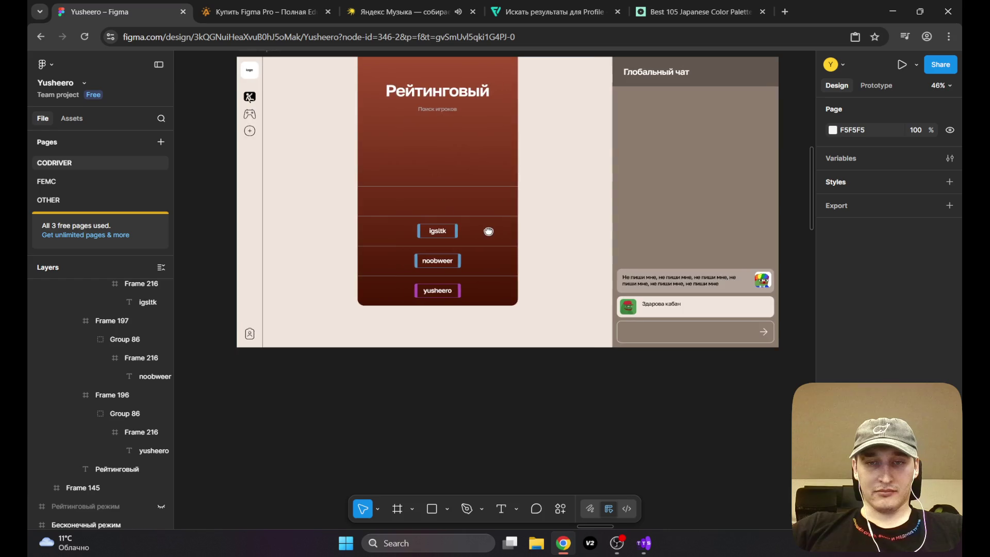
{"action": "scroll", "coordinate": [432, 238], "scroll_direction": "down", "scroll_amount": 2}
{"action": "scroll", "coordinate": [467, 289], "scroll_direction": "down", "scroll_amount": 3}
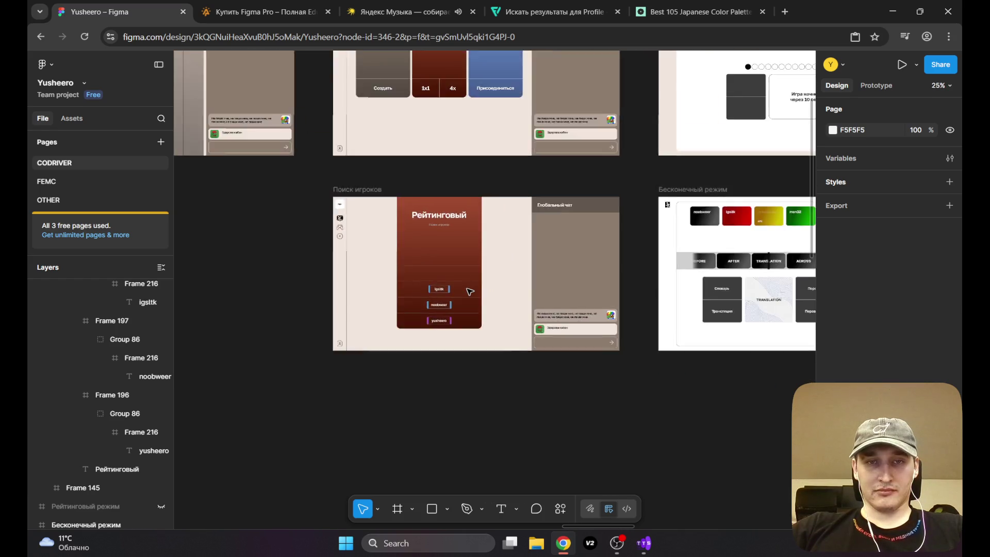
{"action": "scroll", "coordinate": [469, 292], "scroll_direction": "down", "scroll_amount": 2}
{"action": "left_click_drag", "start_coordinate": [490, 276], "coordinate": [310, 287]}
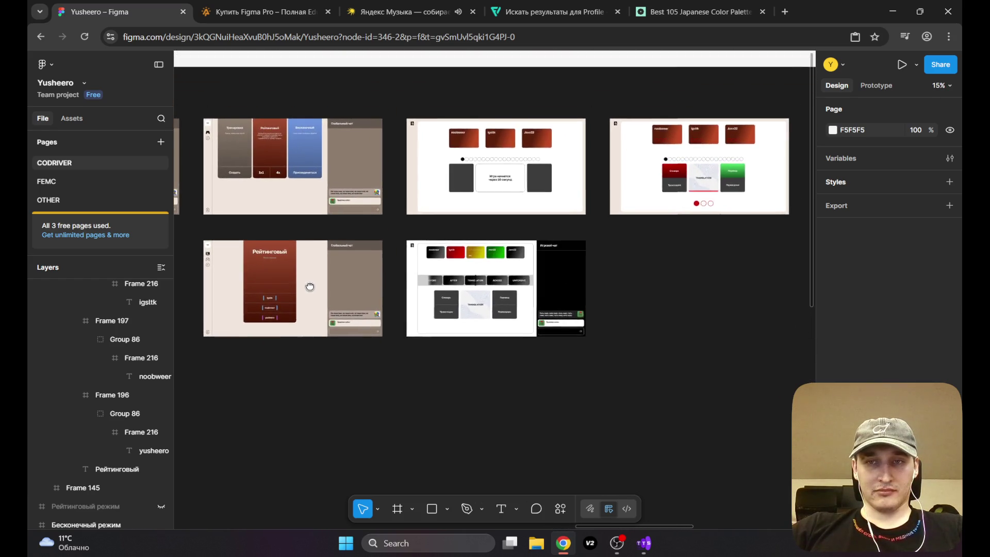
{"action": "scroll", "coordinate": [692, 261], "scroll_direction": "right", "scroll_amount": 4}
{"action": "scroll", "coordinate": [634, 325], "scroll_direction": "up", "scroll_amount": 3}
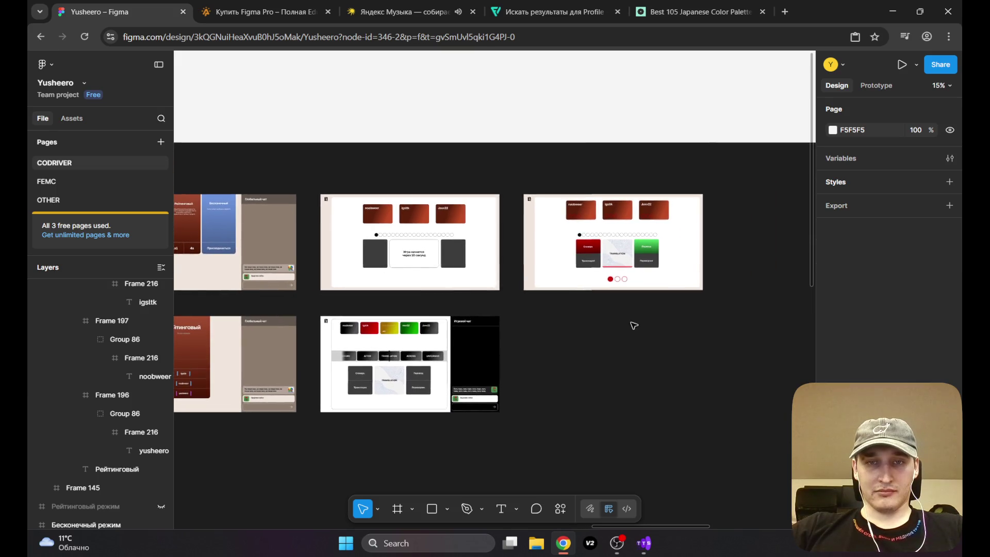
{"action": "scroll", "coordinate": [403, 266], "scroll_direction": "up", "scroll_amount": 5}
{"action": "scroll", "coordinate": [541, 267], "scroll_direction": "right", "scroll_amount": 5}
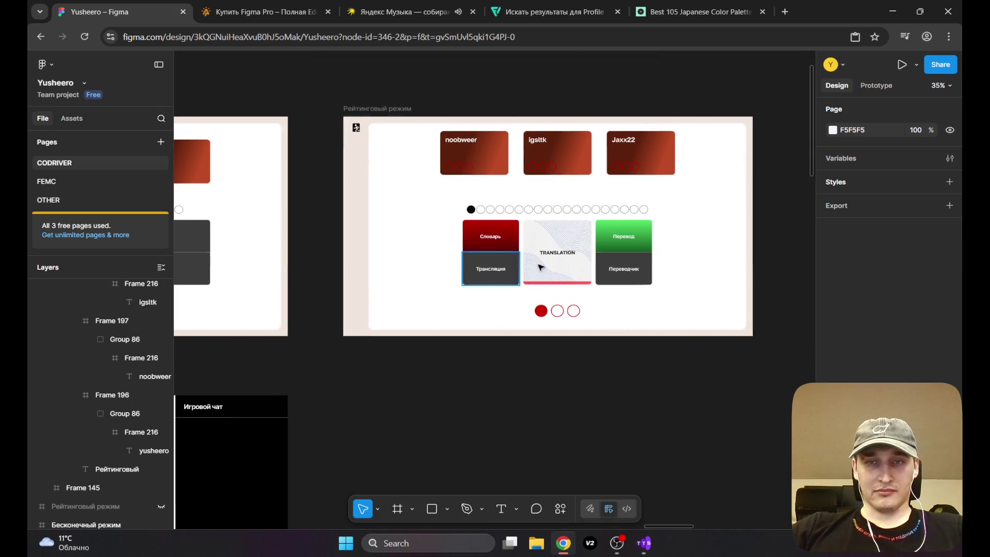
{"action": "scroll", "coordinate": [540, 267], "scroll_direction": "up", "scroll_amount": 2}
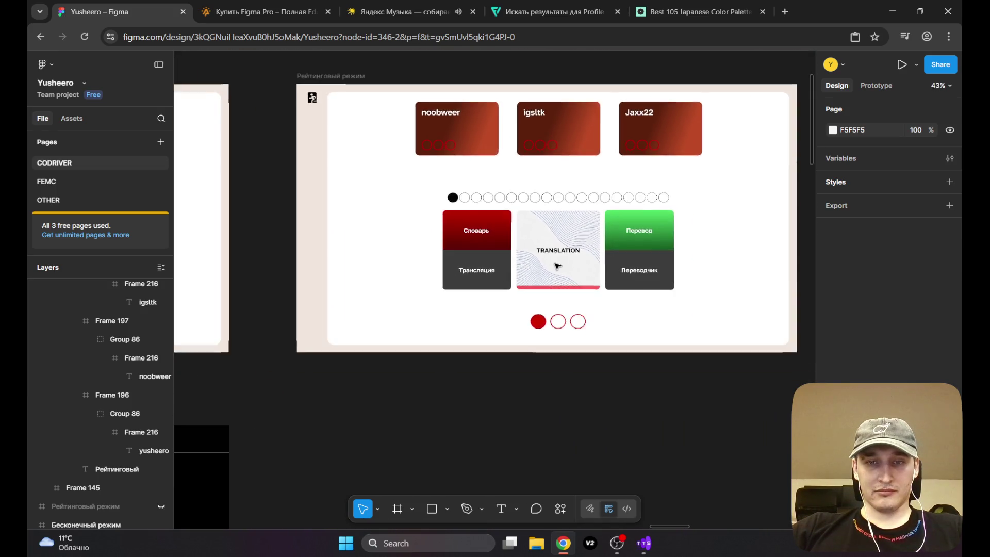
{"action": "scroll", "coordinate": [557, 266], "scroll_direction": "down", "scroll_amount": 4}
{"action": "scroll", "coordinate": [462, 276], "scroll_direction": "down", "scroll_amount": 3}
{"action": "scroll", "coordinate": [546, 269], "scroll_direction": "up", "scroll_amount": 3}
{"action": "scroll", "coordinate": [433, 287], "scroll_direction": "up", "scroll_amount": 2}
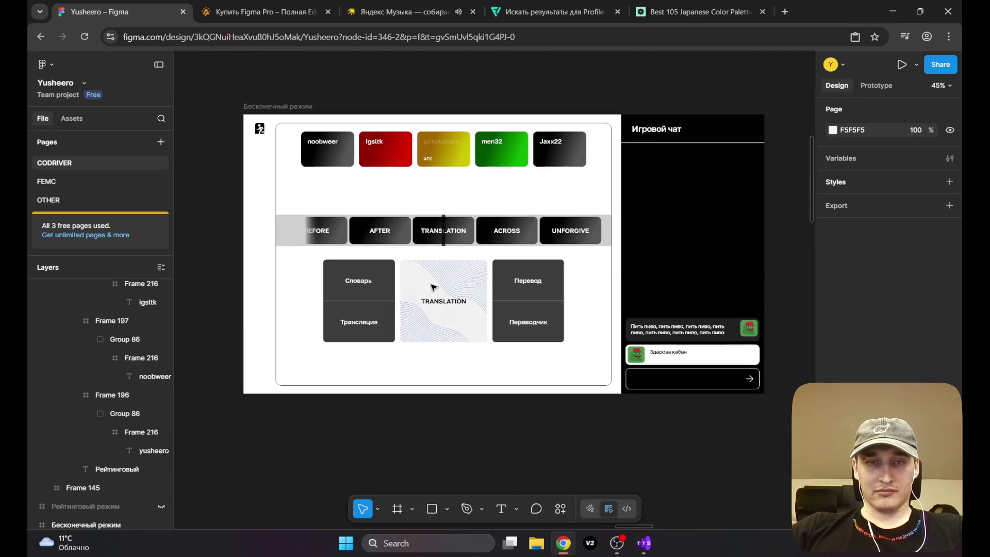
{"action": "scroll", "coordinate": [433, 287], "scroll_direction": "down", "scroll_amount": 3}
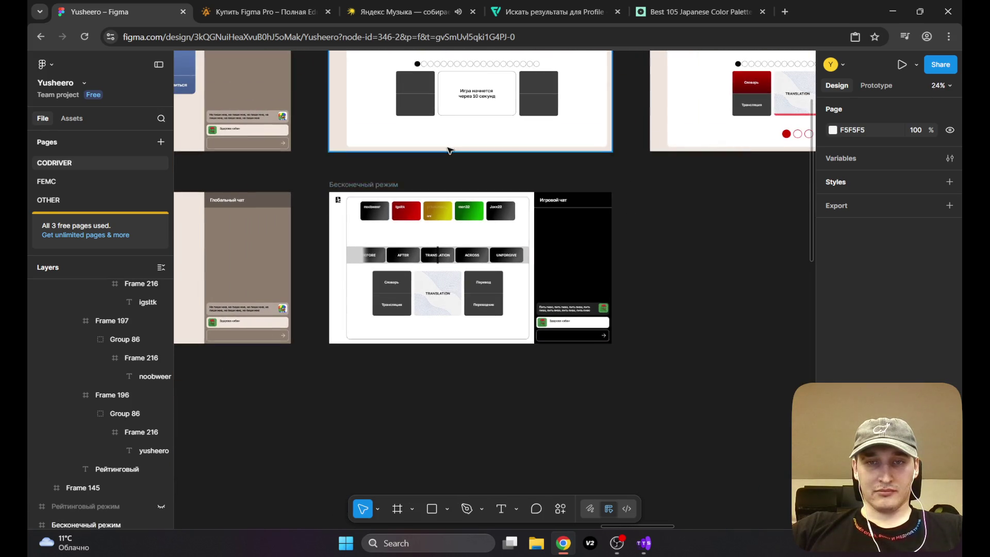
{"action": "mouse_move", "coordinate": [448, 151]}
{"action": "left_mouse_down"}
{"action": "mouse_move", "coordinate": [554, 203]}
{"action": "mouse_move", "coordinate": [536, 164]}
{"action": "left_mouse_up"}
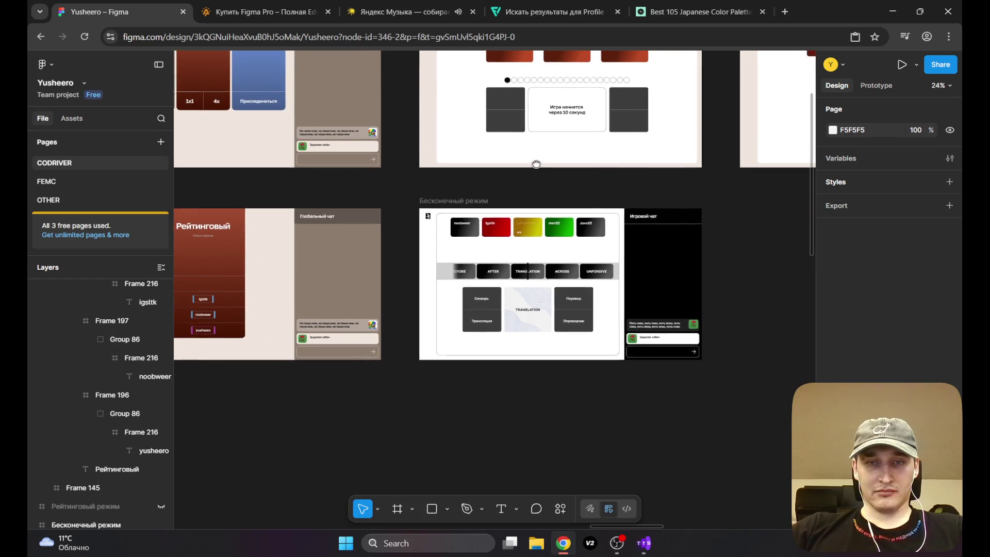
{"action": "scroll", "coordinate": [686, 309], "scroll_direction": "up", "scroll_amount": 5}
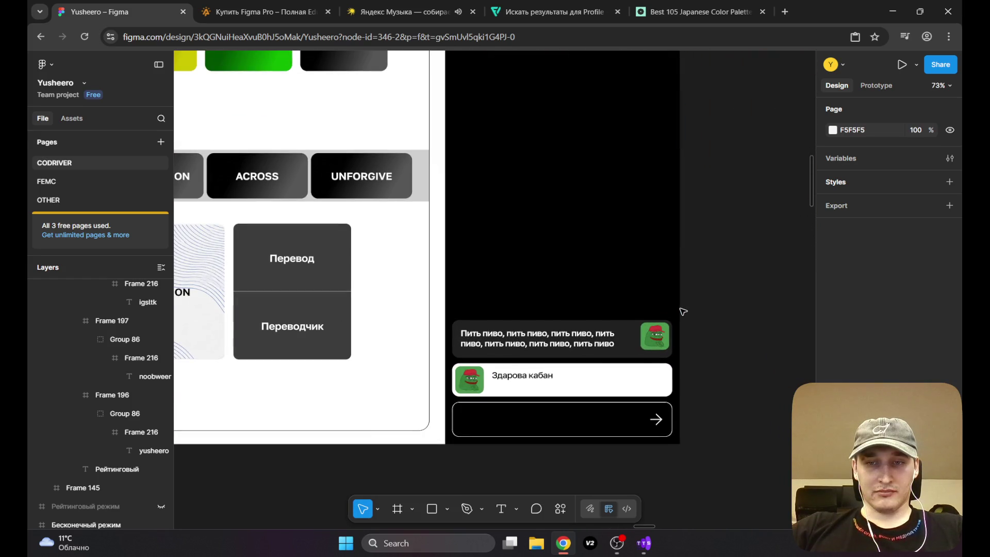
{"action": "scroll", "coordinate": [683, 311], "scroll_direction": "down", "scroll_amount": 5}
{"action": "scroll", "coordinate": [487, 242], "scroll_direction": "left", "scroll_amount": 5}
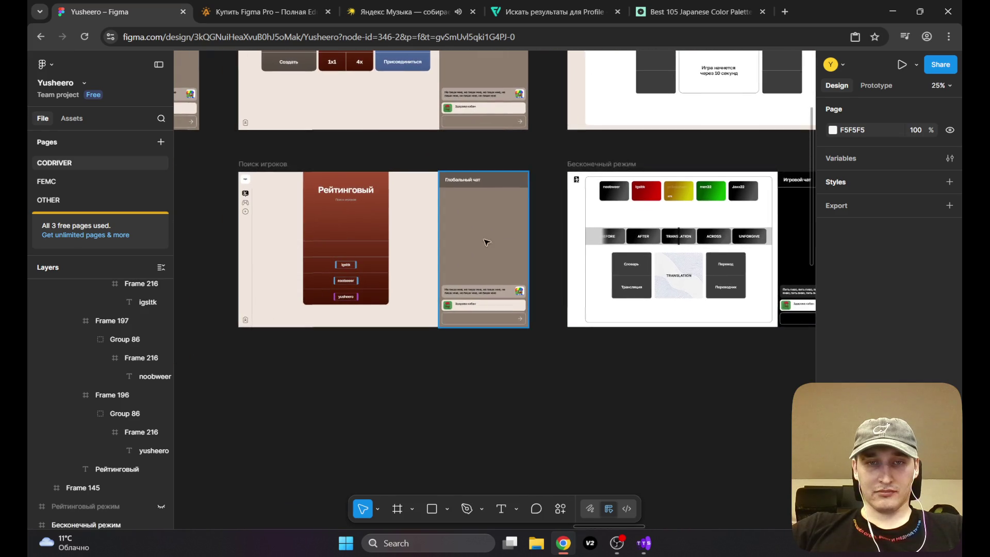
Step: Copy the brown Глобальный чат panel, delete the black Игровой чат panel, and paste it into Бесконечный режим
{"action": "left_click", "coordinate": [487, 242]}
{"action": "scroll", "coordinate": [670, 248], "scroll_direction": "right", "scroll_amount": 5}
{"action": "scroll", "coordinate": [449, 253], "scroll_direction": "up", "scroll_amount": 3}
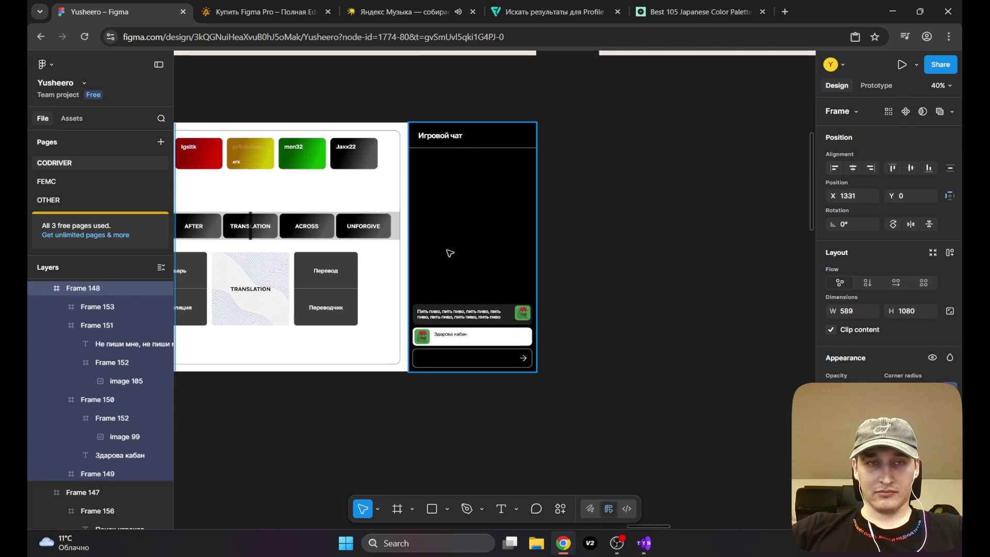
{"action": "left_click", "coordinate": [451, 253]}
{"action": "key", "text": "Delete"}
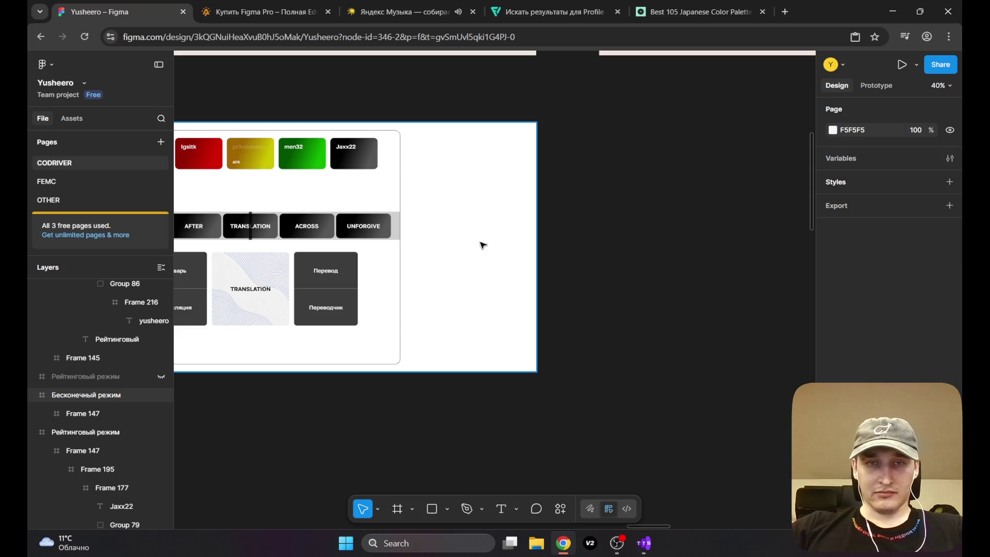
{"action": "left_click", "coordinate": [482, 245]}
{"action": "key", "text": "ctrl+v"}
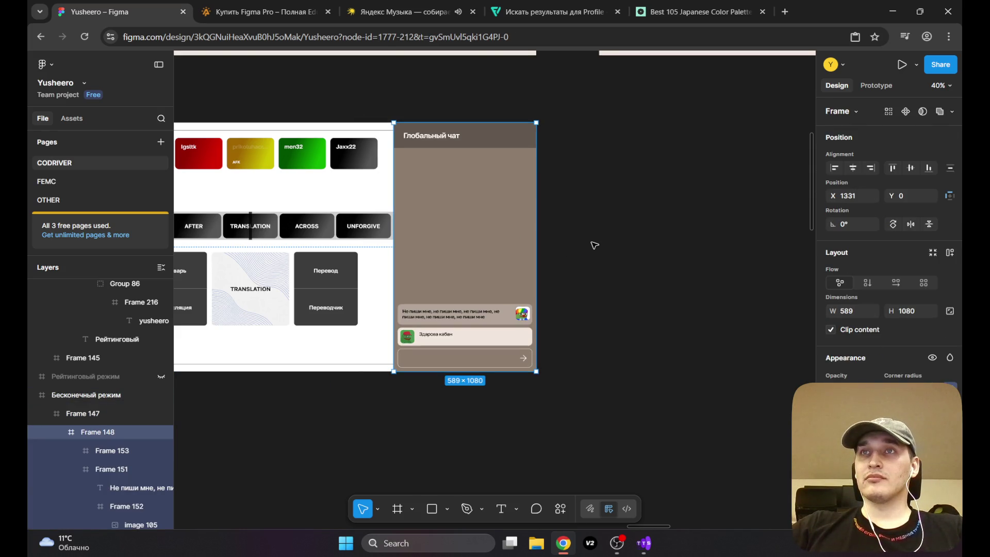
{"action": "scroll", "coordinate": [598, 242], "scroll_direction": "left", "scroll_amount": 3}
Step: Narrow the pasted chat panel from its left side and shrink the top bubble to 499 wide
{"action": "left_click", "coordinate": [561, 239]}
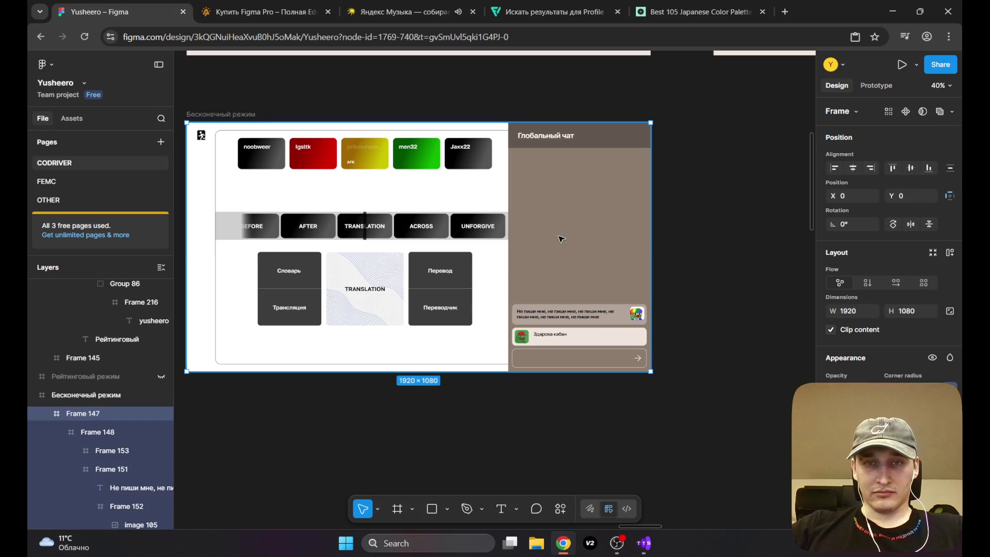
{"action": "left_click", "coordinate": [566, 235]}
{"action": "scroll", "coordinate": [562, 235], "scroll_direction": "up", "scroll_amount": 3}
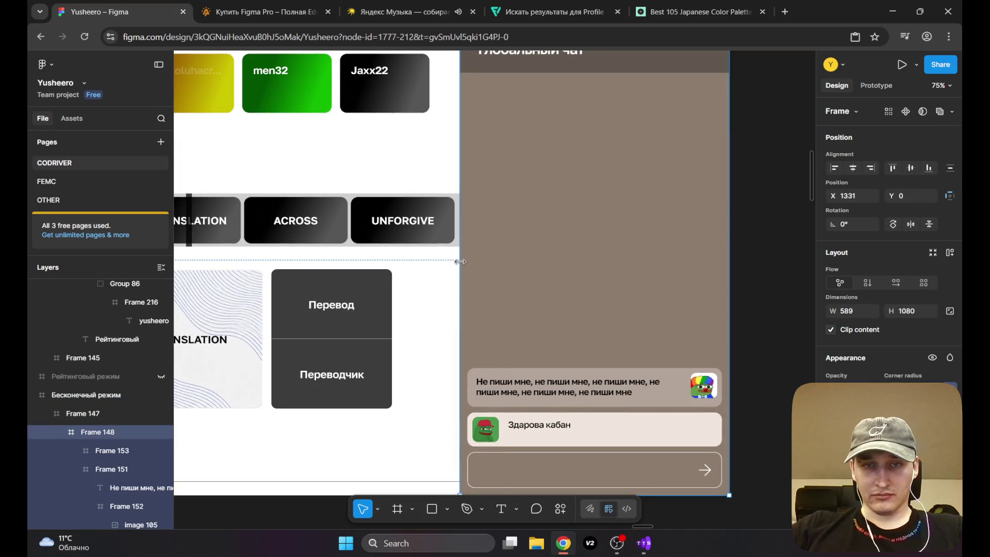
{"action": "left_click_drag", "start_coordinate": [460, 262], "coordinate": [486, 264]}
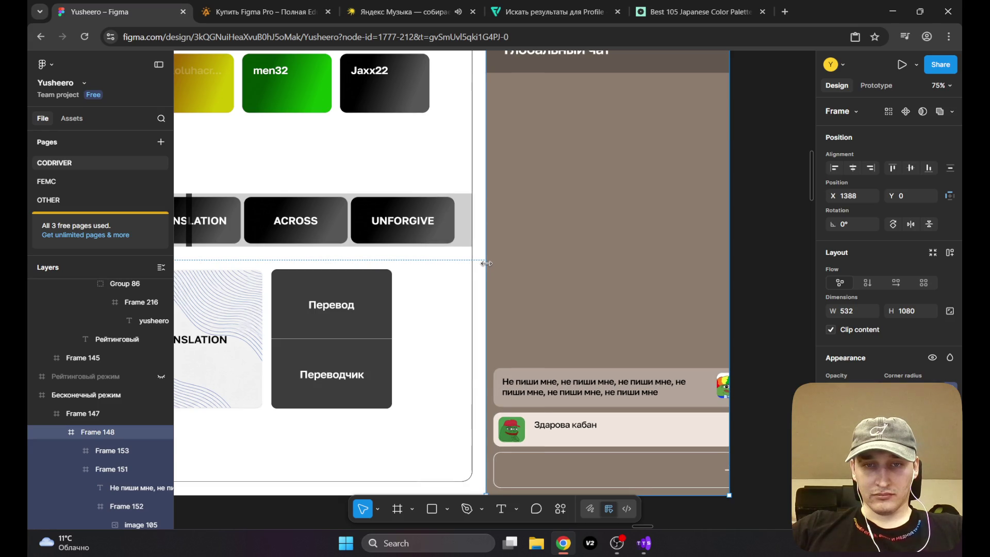
{"action": "scroll", "coordinate": [486, 264], "scroll_direction": "down", "scroll_amount": 5}
{"action": "left_click", "coordinate": [577, 274]}
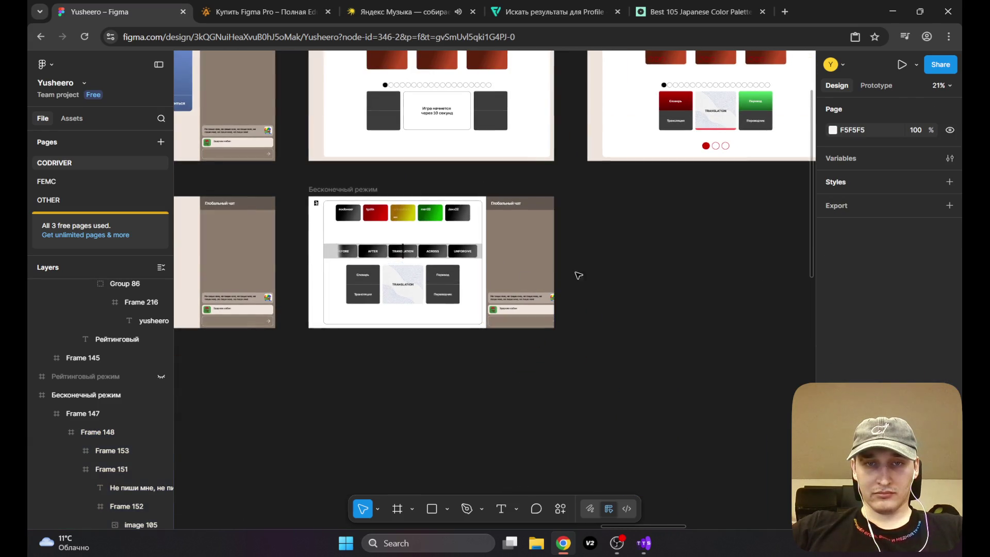
{"action": "scroll", "coordinate": [512, 276], "scroll_direction": "up", "scroll_amount": 2}
{"action": "scroll", "coordinate": [512, 276], "scroll_direction": "up", "scroll_amount": 3}
{"action": "left_click", "coordinate": [596, 344]}
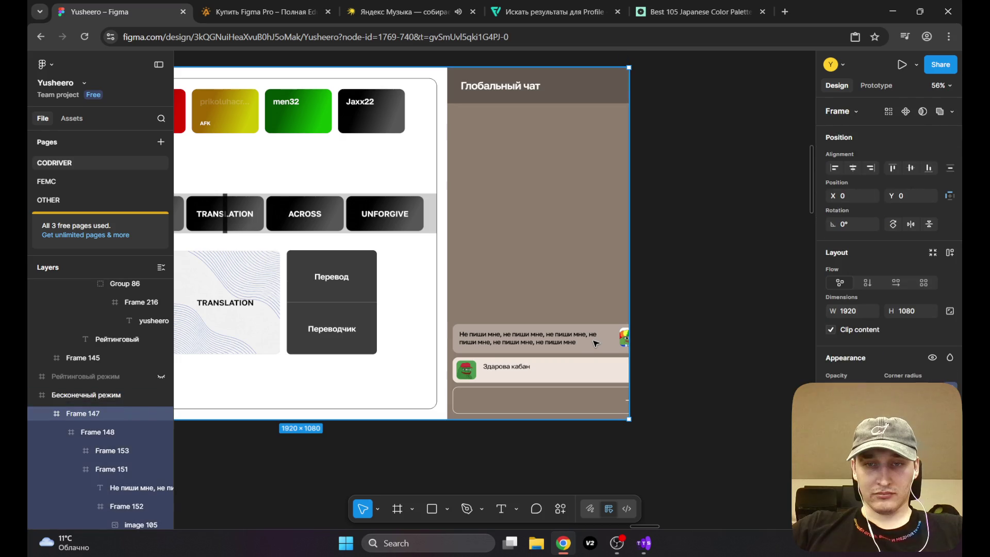
{"action": "double_click", "coordinate": [600, 343]}
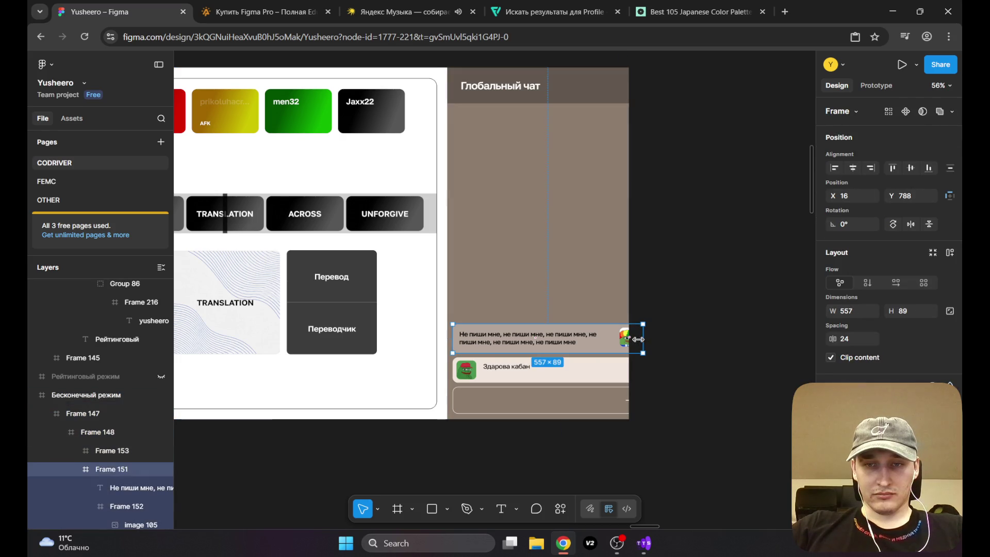
{"action": "left_click_drag", "start_coordinate": [638, 339], "coordinate": [622, 339]}
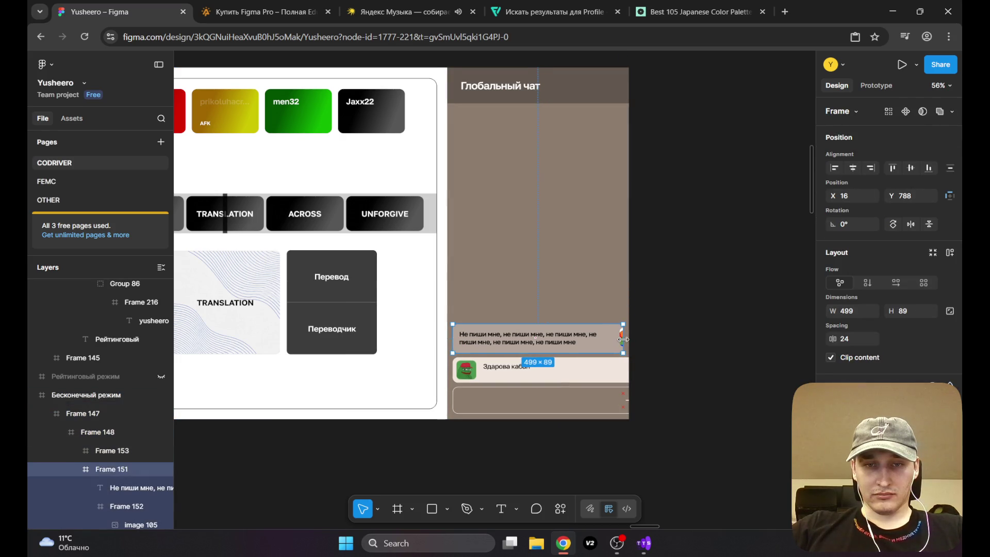
Step: Narrow the top message text to about 389 px so it wraps, moving the avatar back inside
{"action": "scroll", "coordinate": [614, 402], "scroll_direction": "up", "scroll_amount": 3}
{"action": "left_click", "coordinate": [638, 353]}
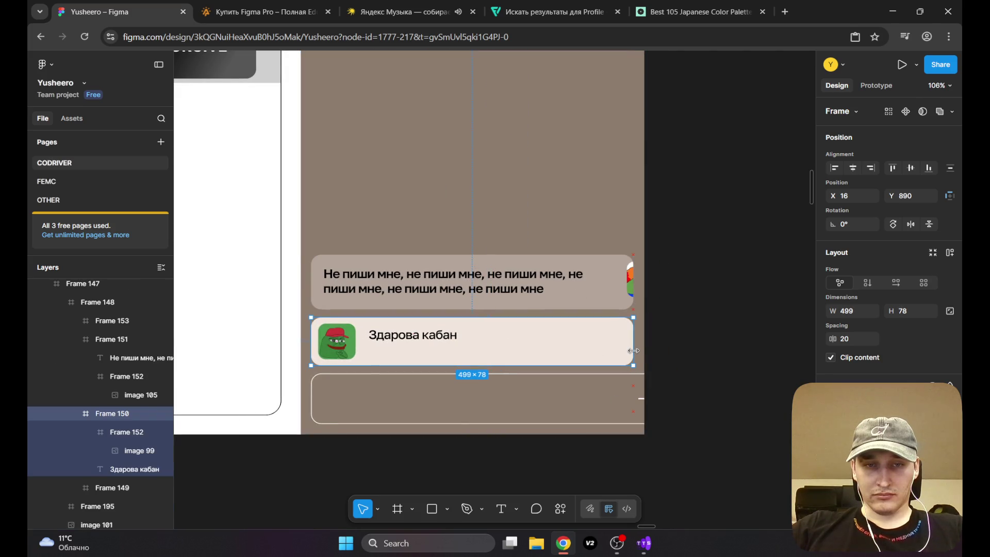
{"action": "left_click", "coordinate": [623, 393]}
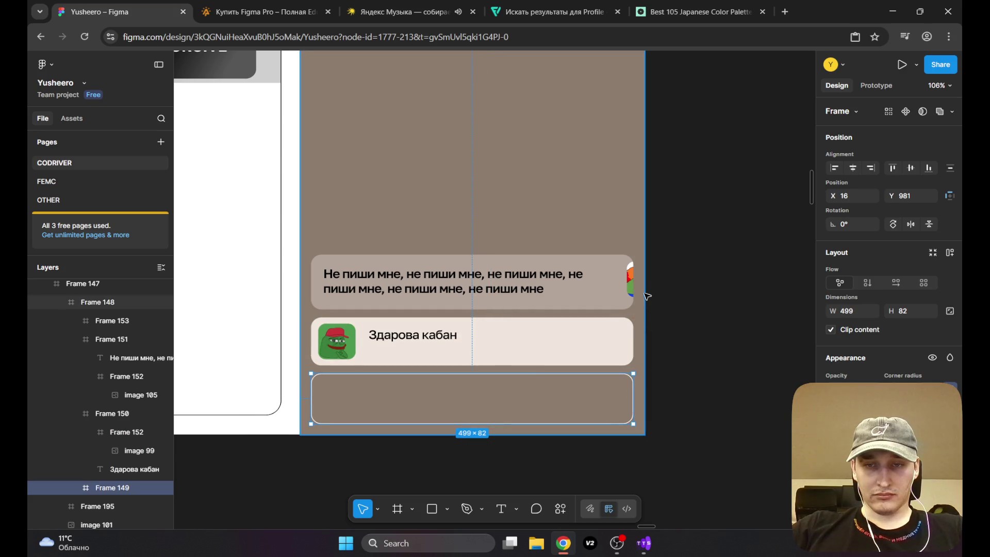
{"action": "left_click", "coordinate": [631, 281]}
{"action": "left_click", "coordinate": [631, 281]}
{"action": "left_click", "coordinate": [582, 281]}
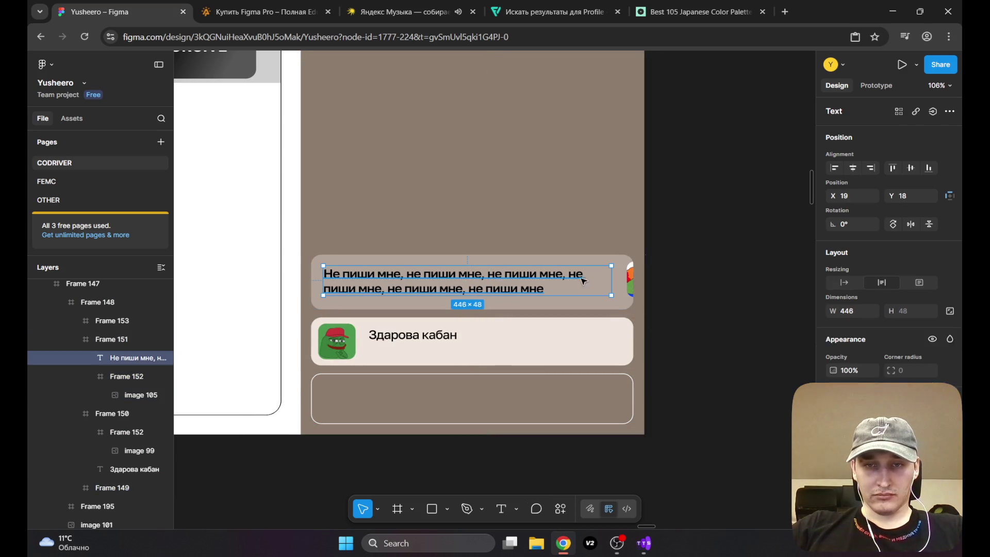
{"action": "left_click_drag", "start_coordinate": [611, 281], "coordinate": [574, 285]}
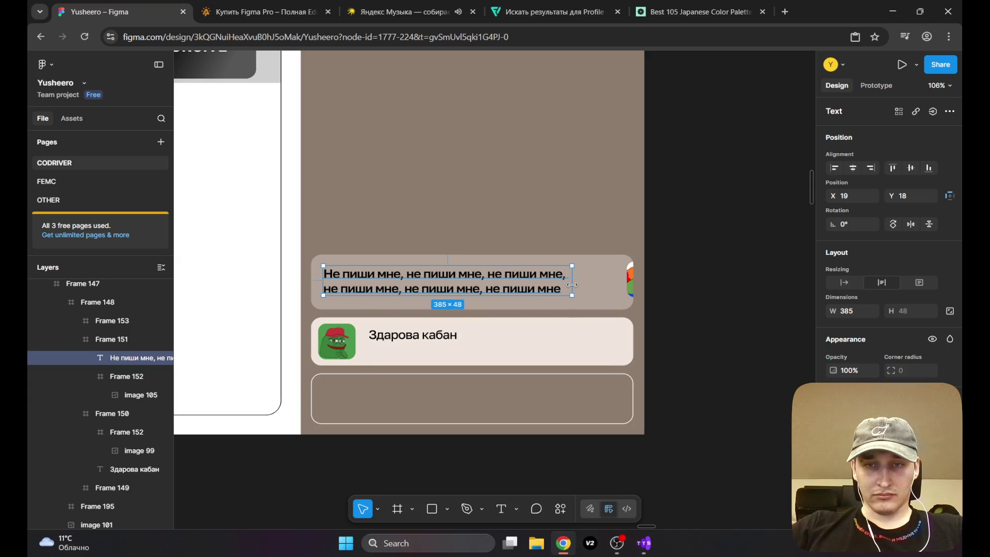
{"action": "left_click", "coordinate": [630, 284]}
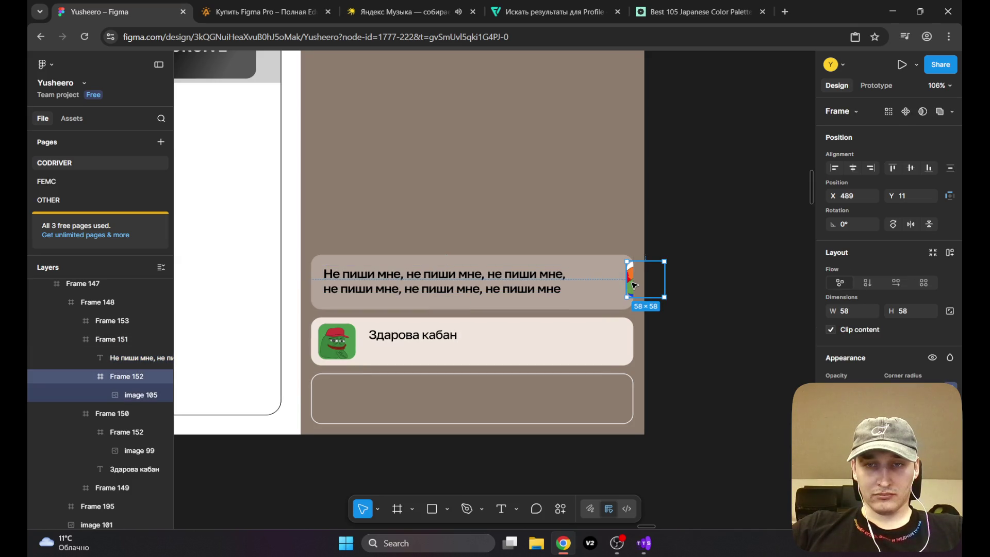
{"action": "left_click_drag", "start_coordinate": [633, 285], "coordinate": [598, 284]}
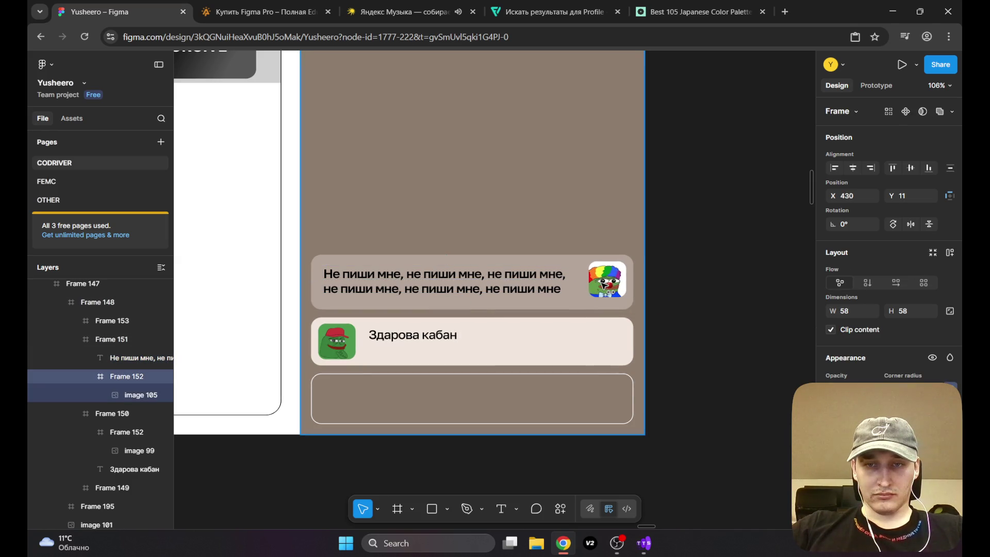
{"action": "left_click", "coordinate": [562, 281]}
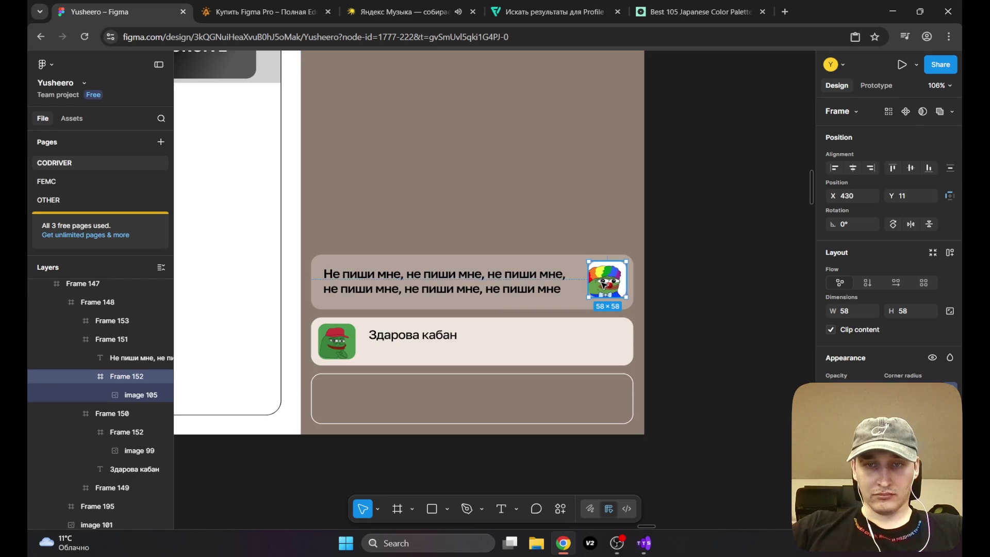
{"action": "left_click_drag", "start_coordinate": [579, 278], "coordinate": [572, 278]}
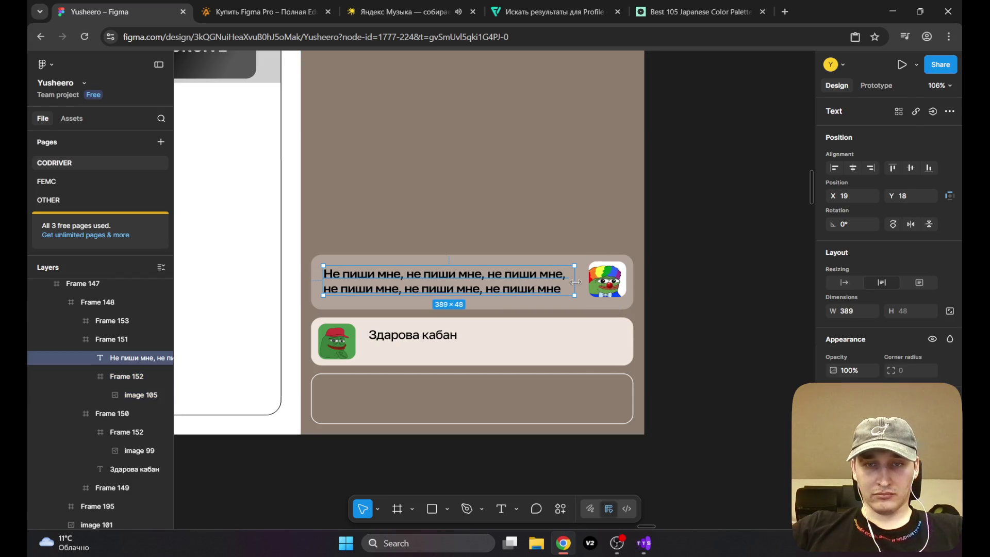
Step: Select the 42×42 send-arrow frame inside the empty message input box via Layers
{"action": "left_click", "coordinate": [681, 259]}
{"action": "scroll", "coordinate": [680, 258], "scroll_direction": "down", "scroll_amount": 3}
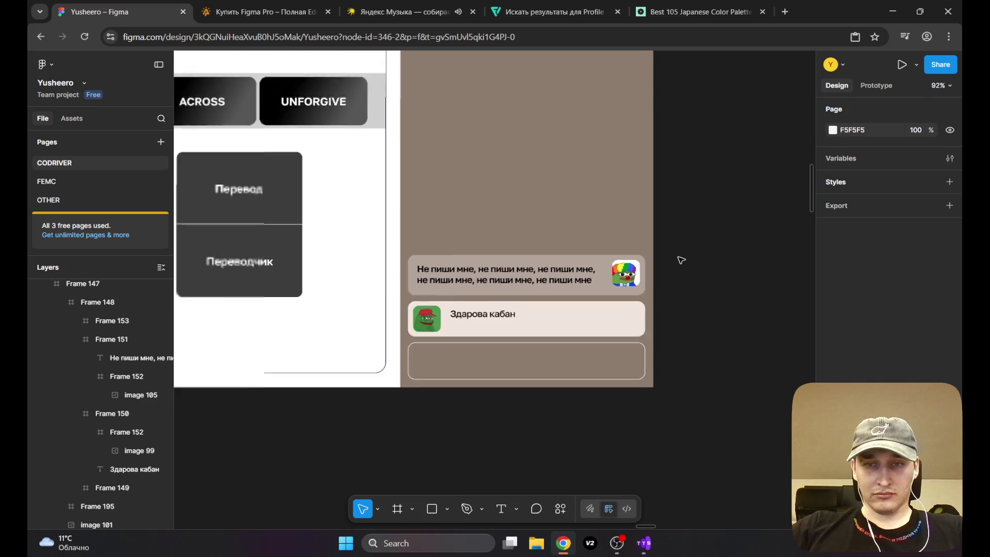
{"action": "scroll", "coordinate": [657, 305], "scroll_direction": "down", "scroll_amount": 3}
{"action": "left_click", "coordinate": [649, 338]}
{"action": "left_click", "coordinate": [648, 339]}
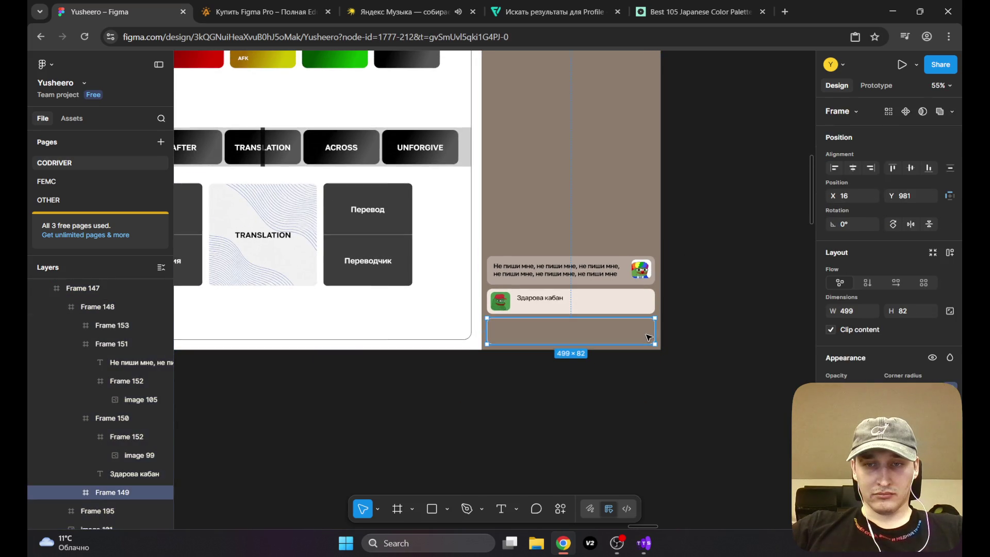
{"action": "left_click", "coordinate": [76, 492]}
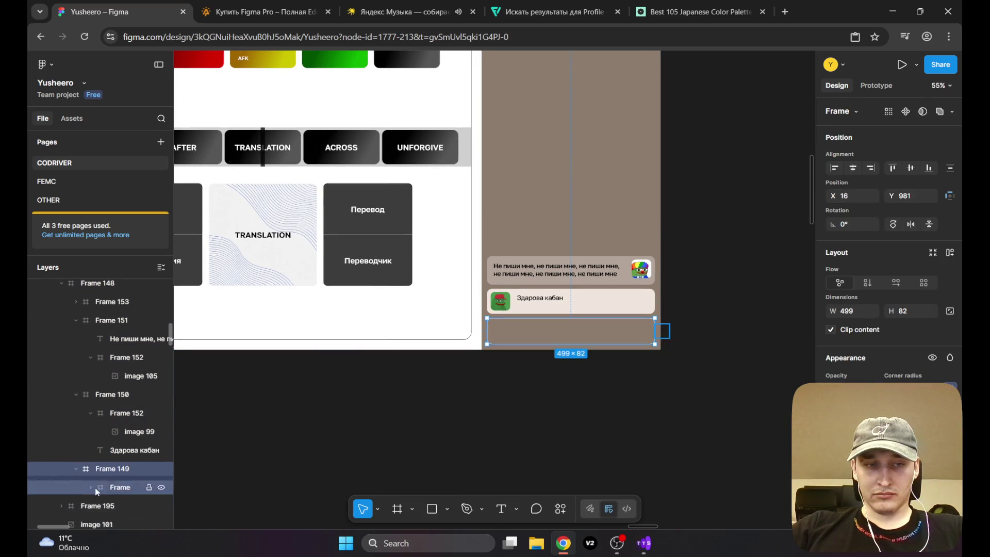
{"action": "scroll", "coordinate": [120, 459], "scroll_direction": "down", "scroll_amount": 1}
{"action": "left_click", "coordinate": [121, 453]}
Step: Confirm the send arrow sits at the right end of the input box, then deselect it
{"action": "scroll", "coordinate": [688, 355], "scroll_direction": "up", "scroll_amount": 3}
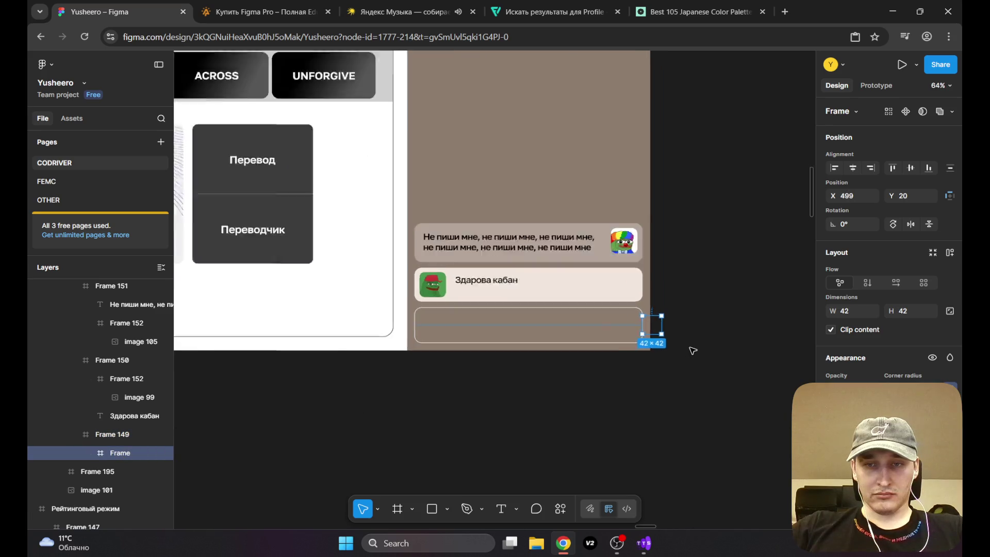
{"action": "scroll", "coordinate": [670, 341], "scroll_direction": "up", "scroll_amount": 3}
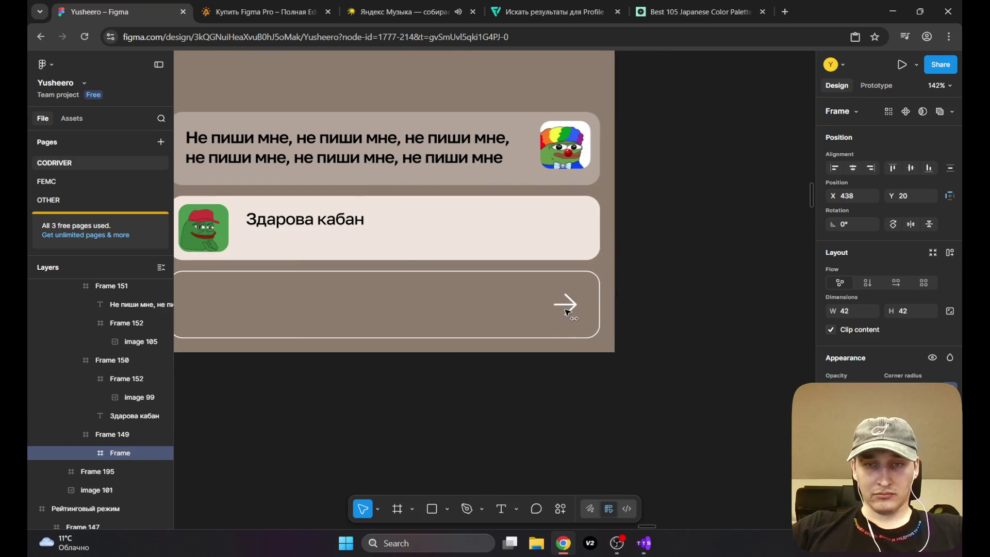
{"action": "scroll", "coordinate": [476, 283], "scroll_direction": "down", "scroll_amount": 3}
{"action": "scroll", "coordinate": [580, 256], "scroll_direction": "down", "scroll_amount": 3}
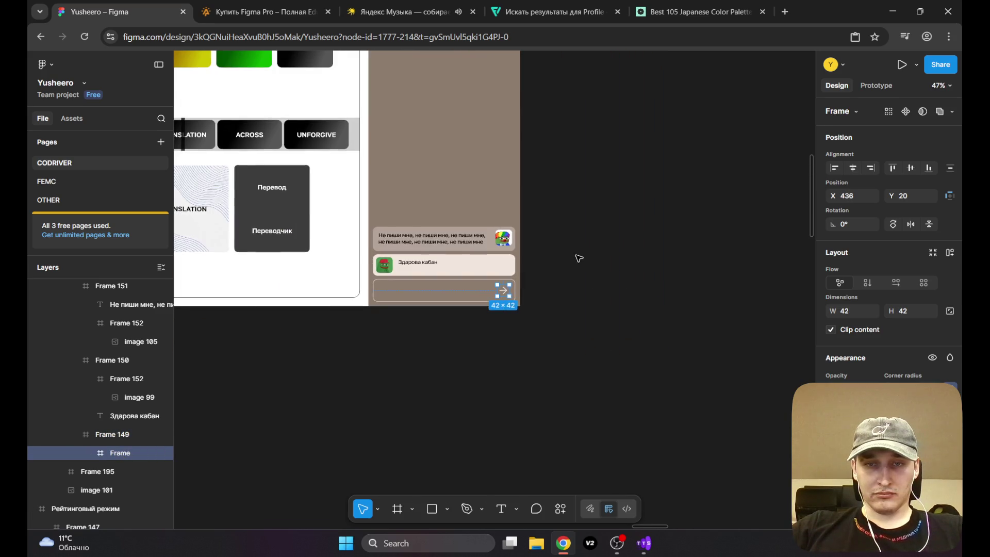
{"action": "left_click", "coordinate": [580, 256]}
{"action": "scroll", "coordinate": [542, 329], "scroll_direction": "down", "scroll_amount": 3}
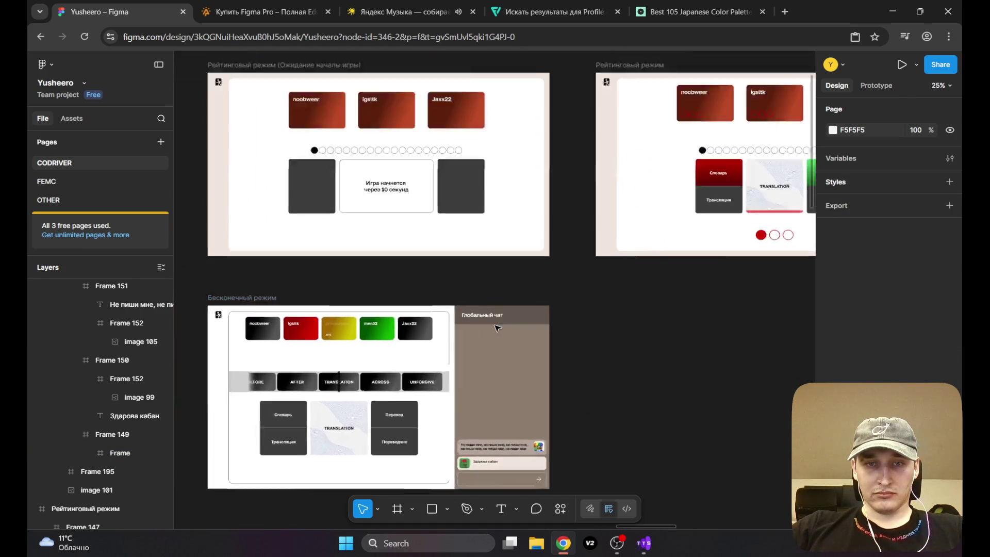
{"action": "scroll", "coordinate": [497, 328], "scroll_direction": "up", "scroll_amount": 3}
Step: Retype the 'Глобальный чат' header text as 'Чат комнаты'
{"action": "left_click", "coordinate": [491, 309]}
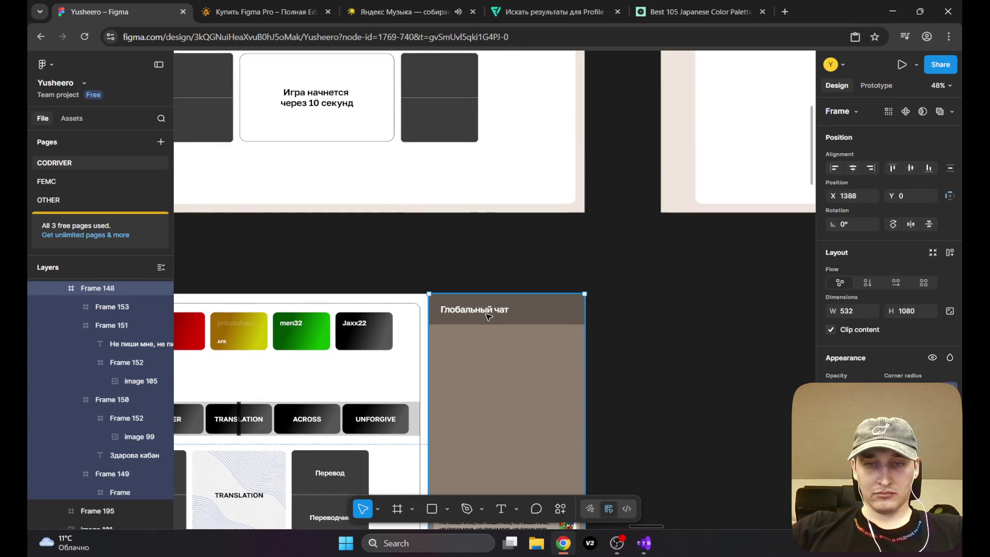
{"action": "double_click", "coordinate": [491, 309]}
{"action": "double_click", "coordinate": [492, 310]}
{"action": "type", "text": "ч"}
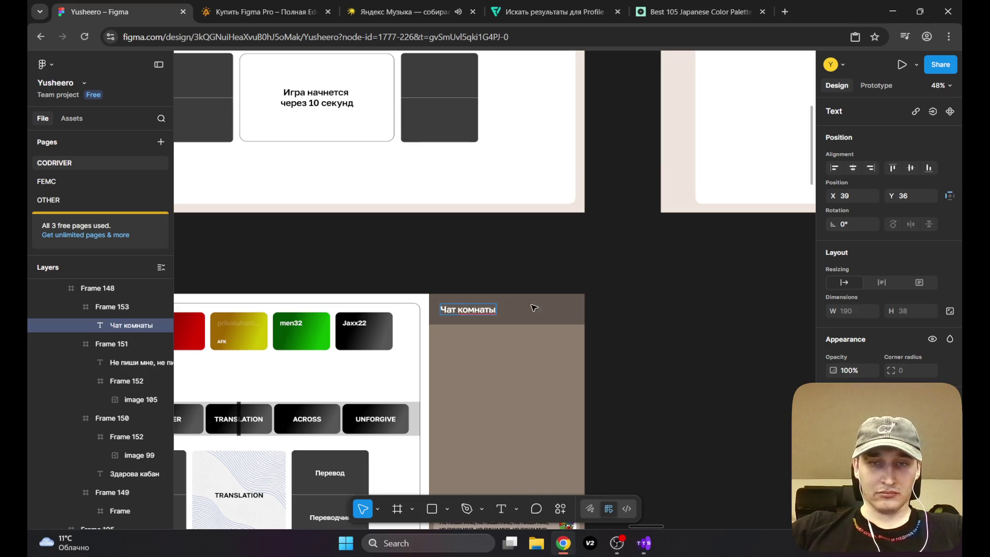
{"action": "left_click", "coordinate": [616, 546]}
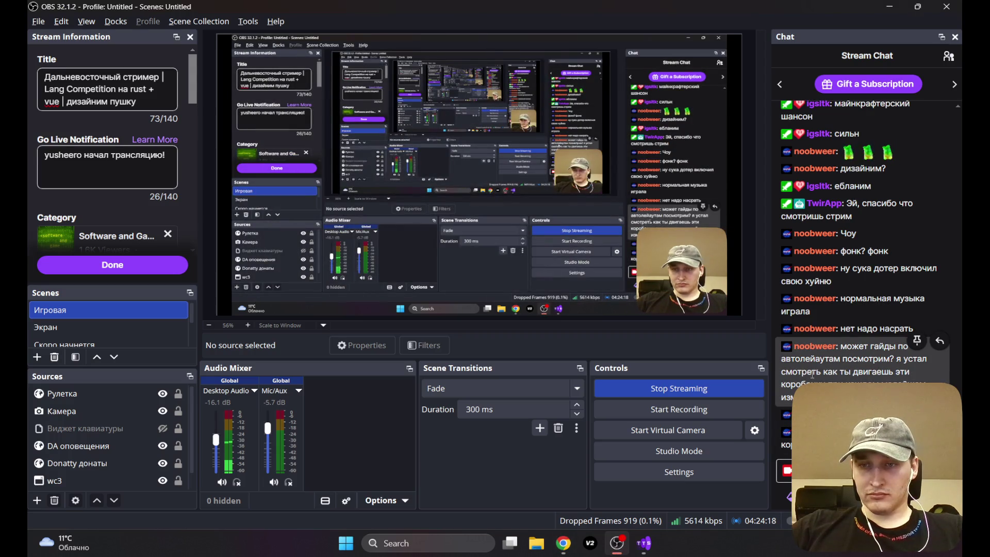
{"action": "left_click", "coordinate": [564, 543]}
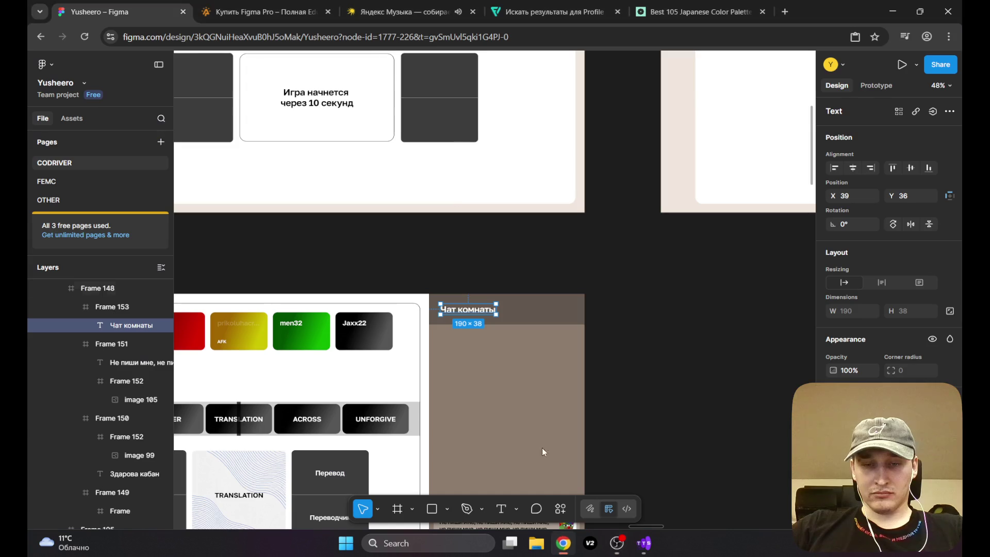
Step: Load the YouTube home page in a new tab and close the Yandex Music tab
{"action": "left_click", "coordinate": [785, 12]}
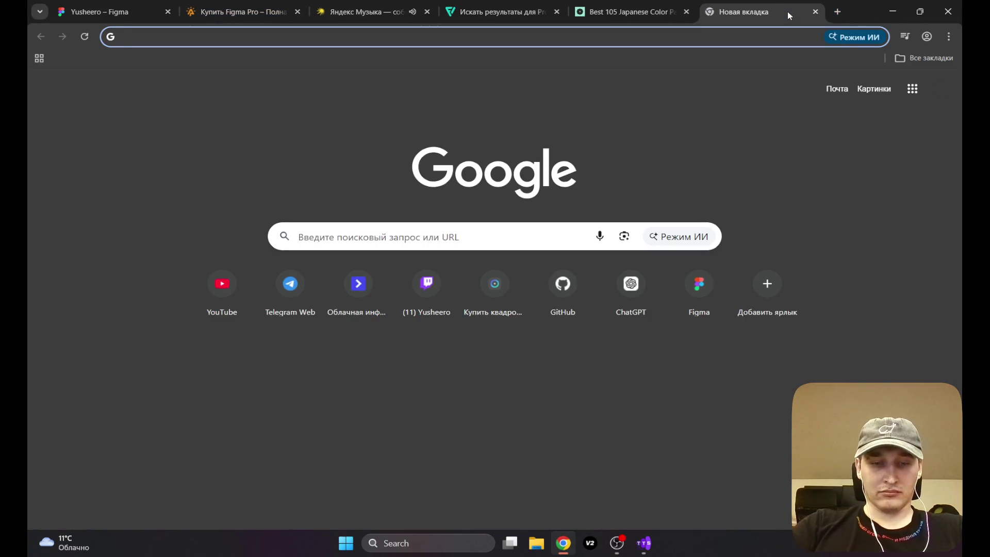
{"action": "type", "text": "youtube.com"}
{"action": "key", "text": "Return"}
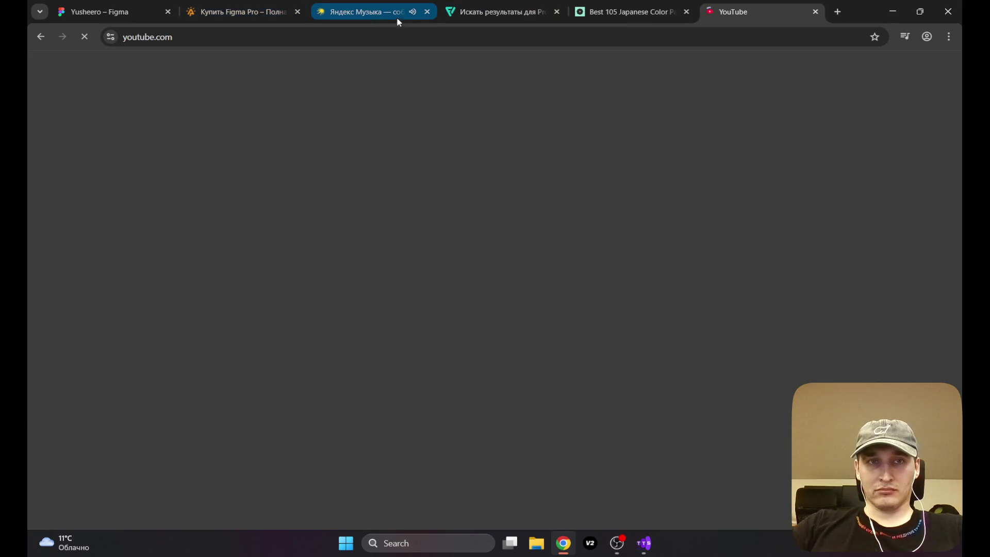
{"action": "left_click", "coordinate": [429, 13]}
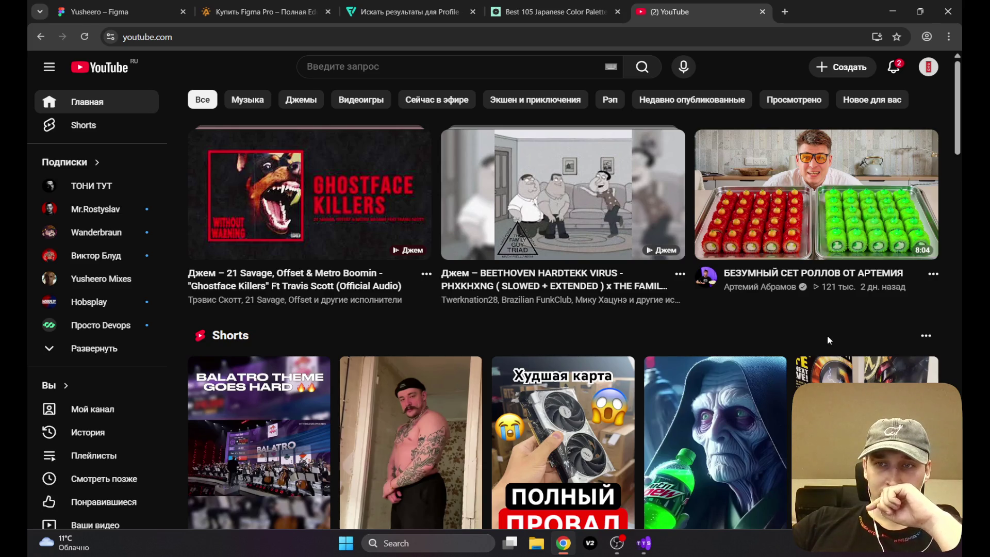
Step: Open the video 'БЕЗУМНЫЙ СЕТ РОЛЛОВ ОТ АРТЕМИЯ' in a new tab and switch to it
{"action": "right_click", "coordinate": [810, 205]}
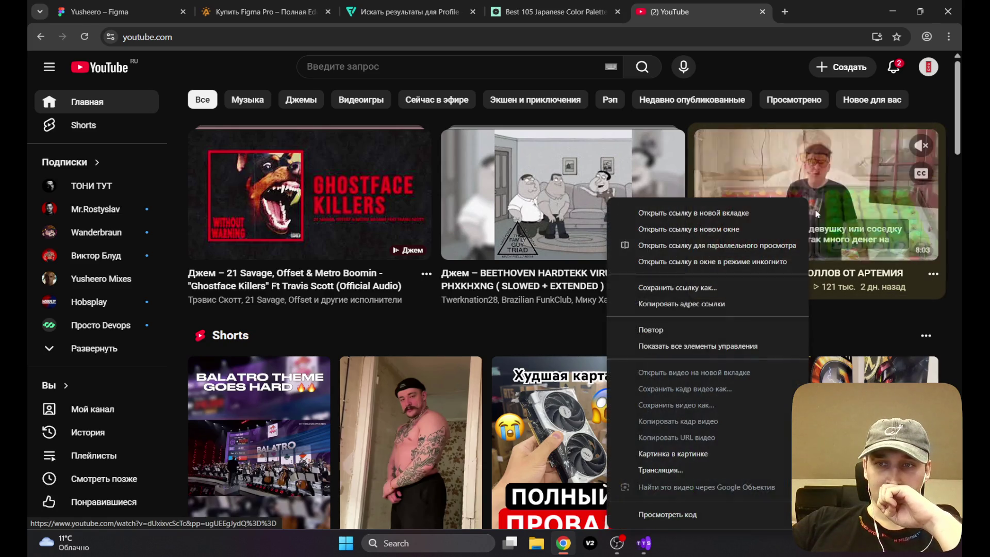
{"action": "left_click", "coordinate": [666, 214]}
{"action": "left_click", "coordinate": [760, 18]}
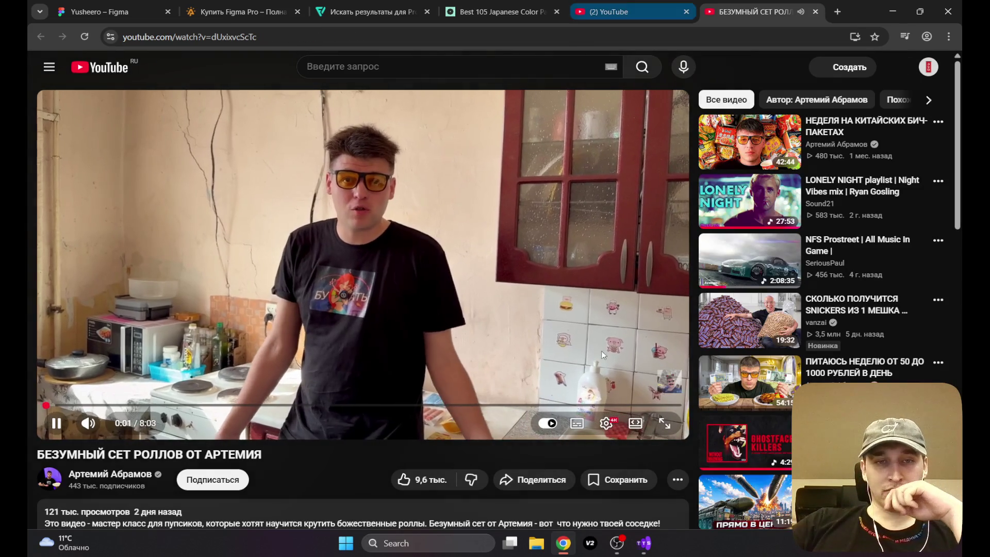
Step: Raise the OBS Desktop Audio fader slightly and lower the YouTube video's volume a little
{"action": "key", "text": "alt+Tab"}
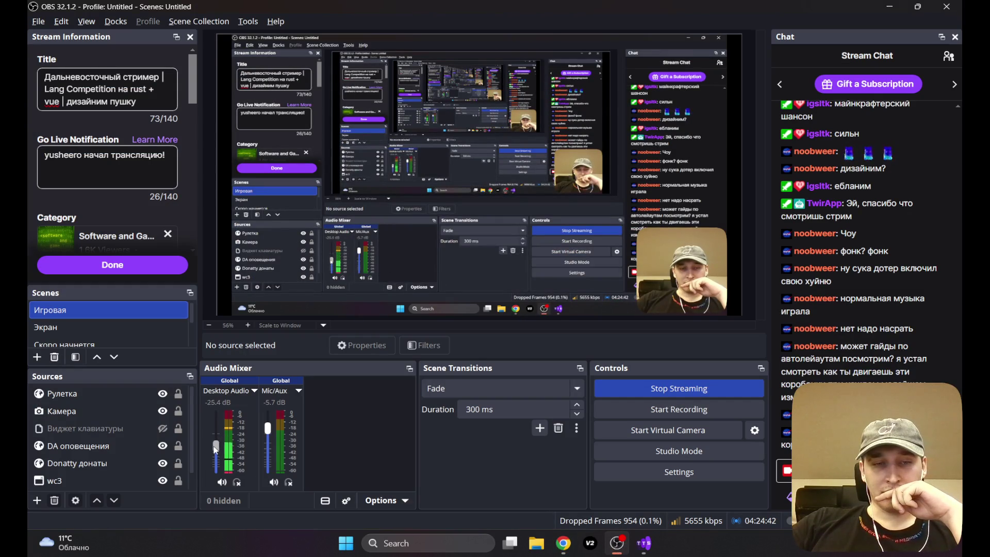
{"action": "left_click_drag", "start_coordinate": [216, 448], "coordinate": [215, 447]}
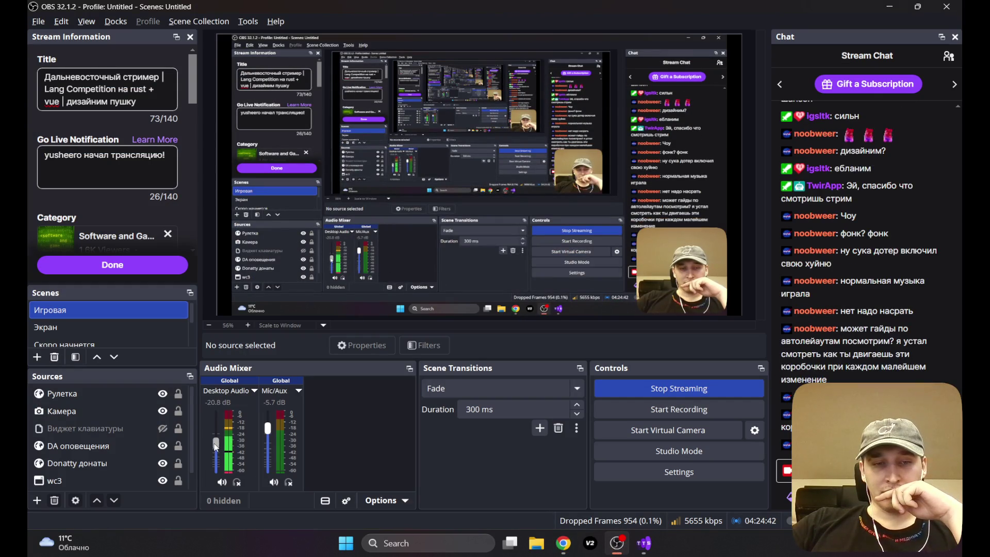
{"action": "left_click", "coordinate": [567, 545]}
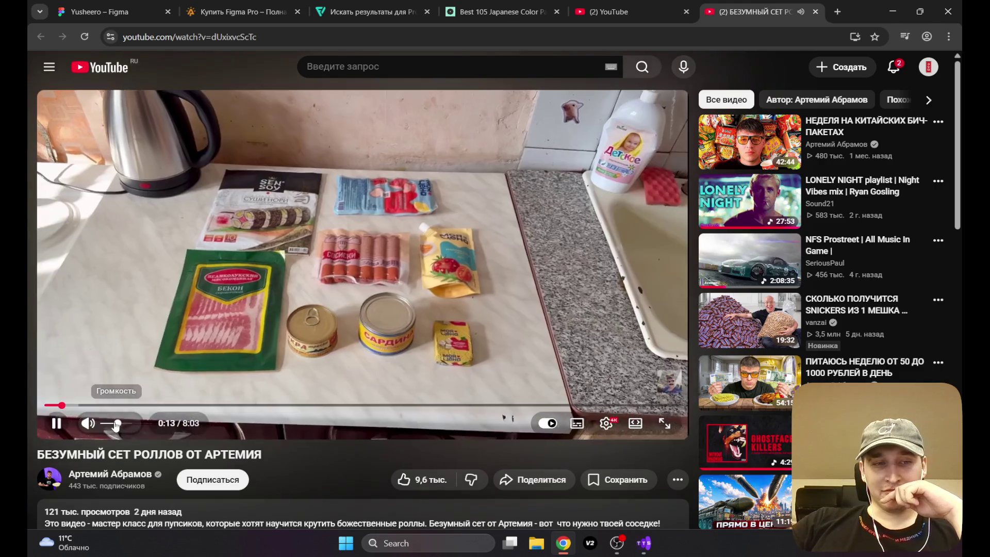
{"action": "left_click_drag", "start_coordinate": [116, 425], "coordinate": [113, 426]}
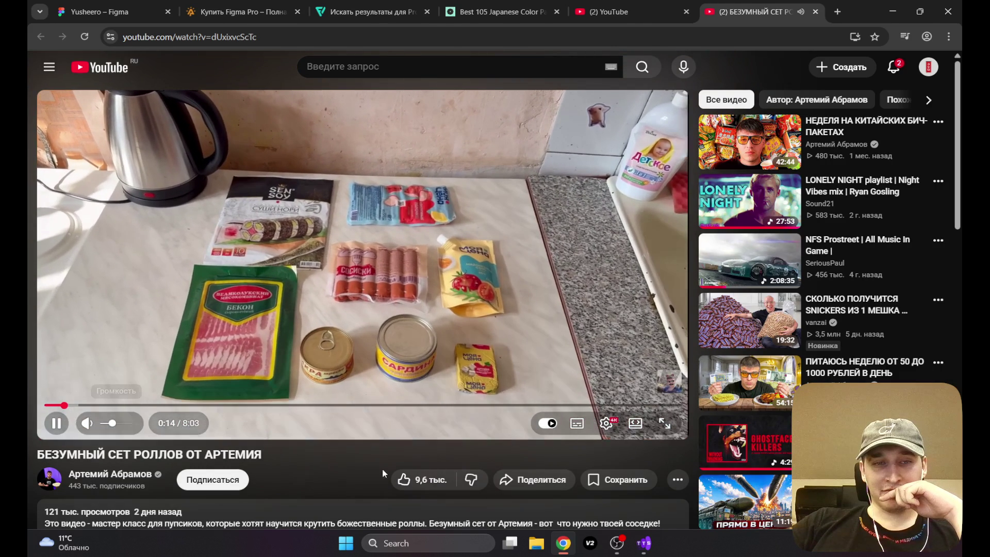
Step: Nudge OBS Desktop Audio up to about -19.9 dB, then return to the video
{"action": "key", "text": "alt+Tab"}
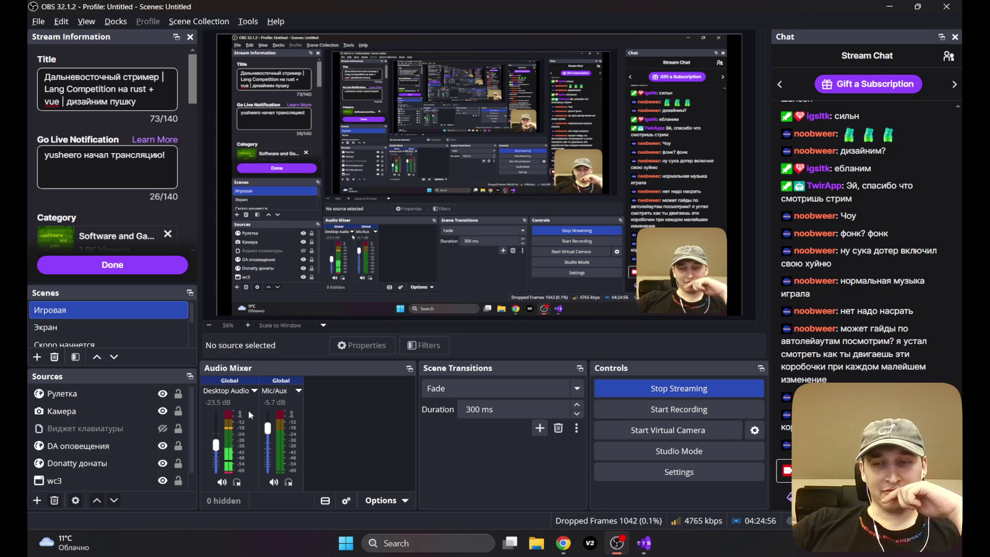
{"action": "scroll", "coordinate": [216, 446], "scroll_direction": "up", "scroll_amount": 2}
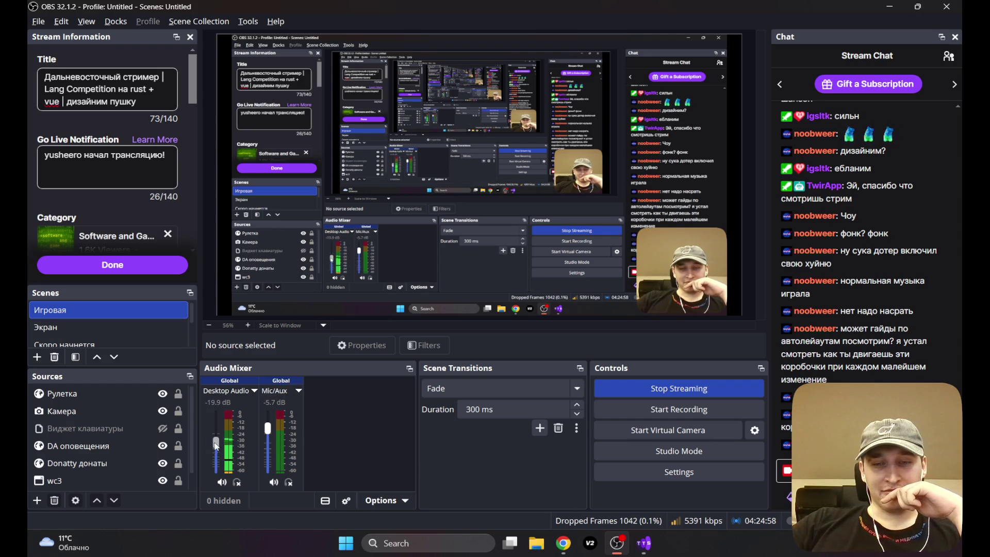
{"action": "left_click", "coordinate": [564, 543]}
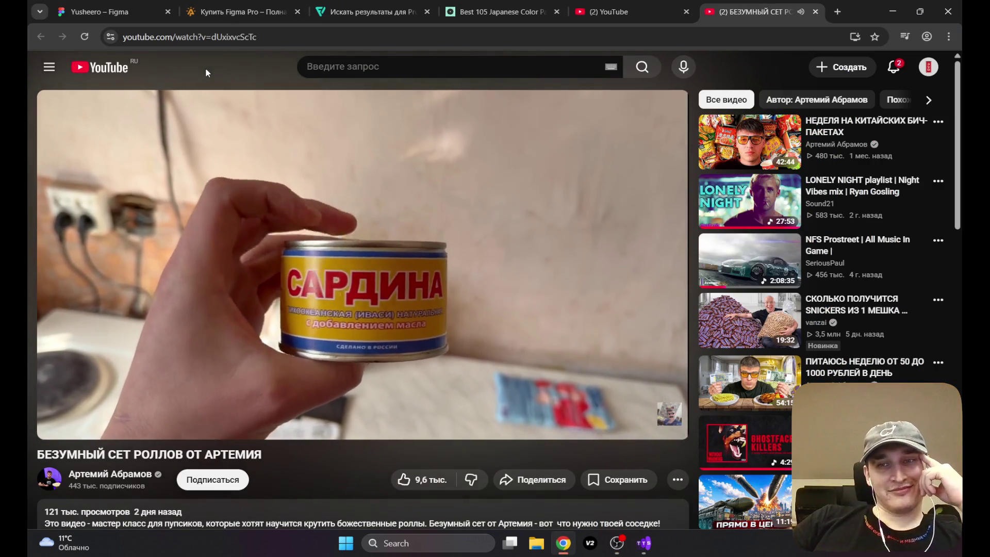
Step: Play 'БЕЗУМНЫЙ СЕТ РОЛЛОВ ОТ АРТЕМИЯ' fullscreen, briefly checking OBS in between
{"action": "key", "text": "f"}
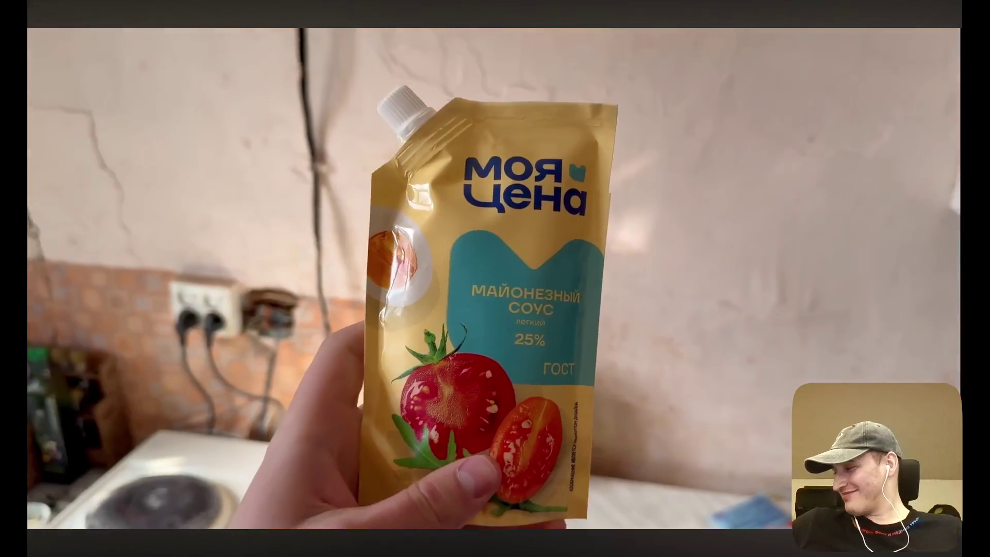
{"action": "key", "text": "alt+Tab"}
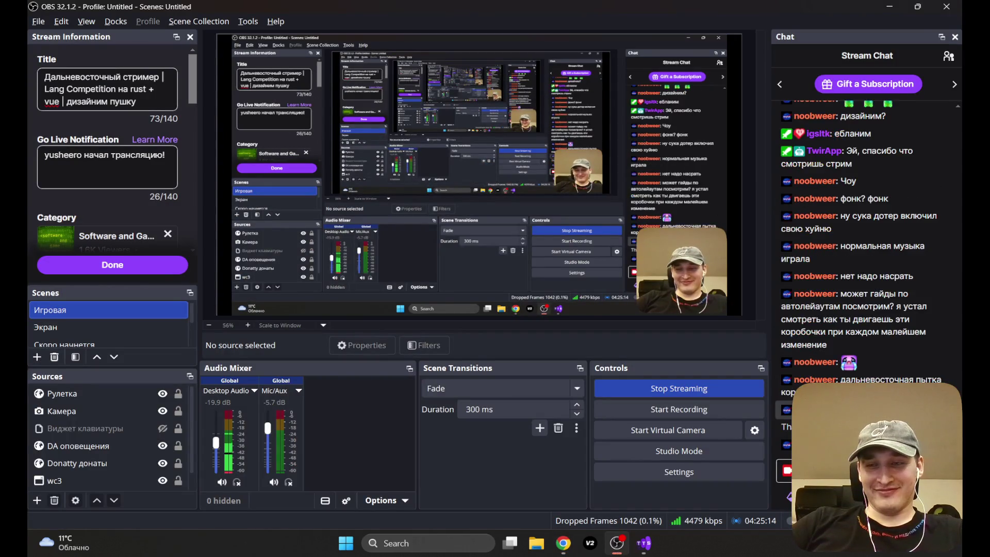
{"action": "key", "text": "alt+Tab"}
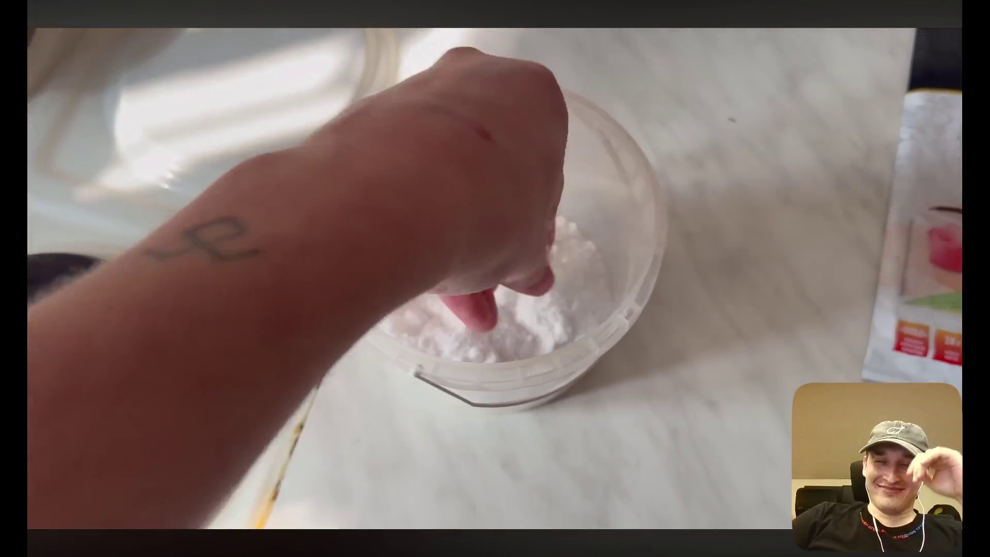
{"action": "mouse_move", "coordinate": [861, 181]}
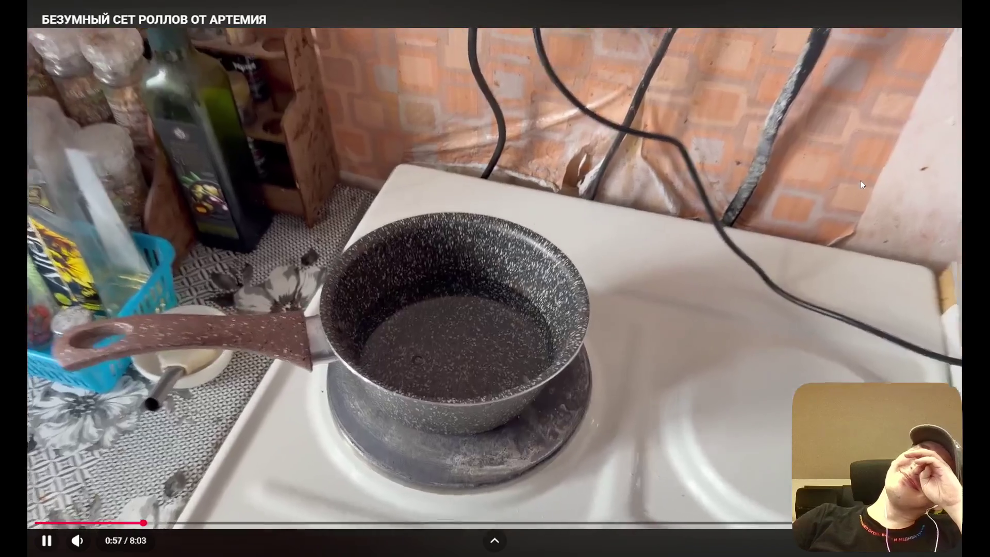
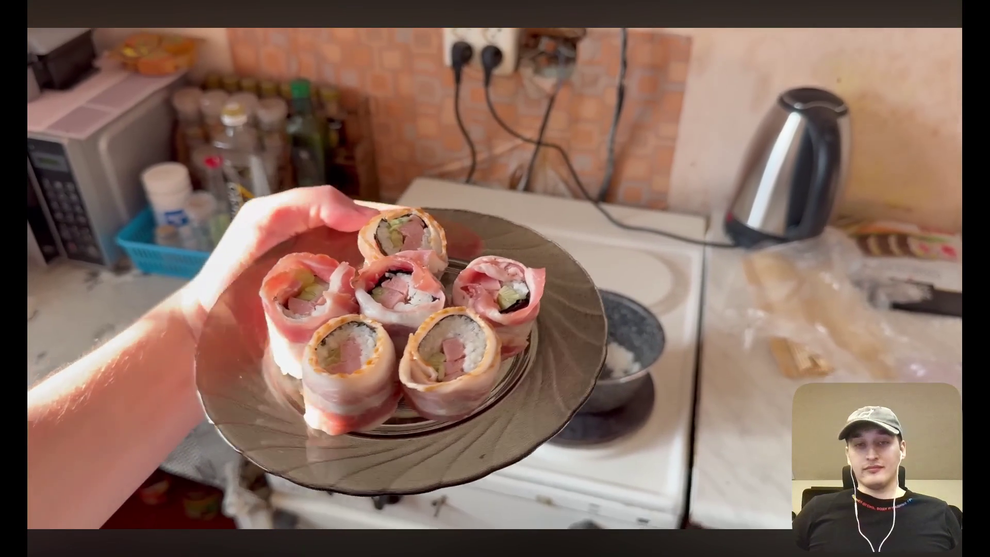
Step: Exit fullscreen playback of the roll-making video near its end
{"action": "mouse_move", "coordinate": [490, 225]}
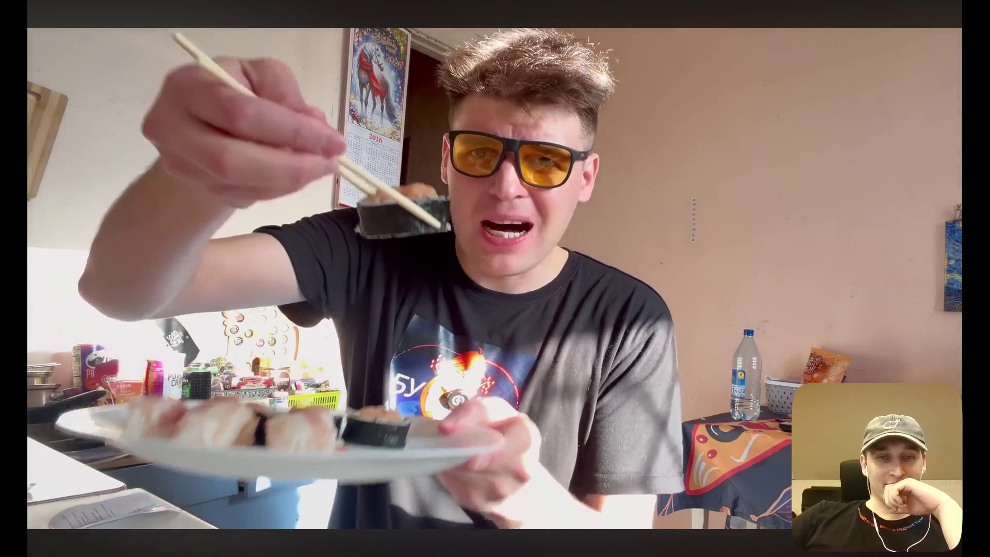
{"action": "mouse_move", "coordinate": [859, 182]}
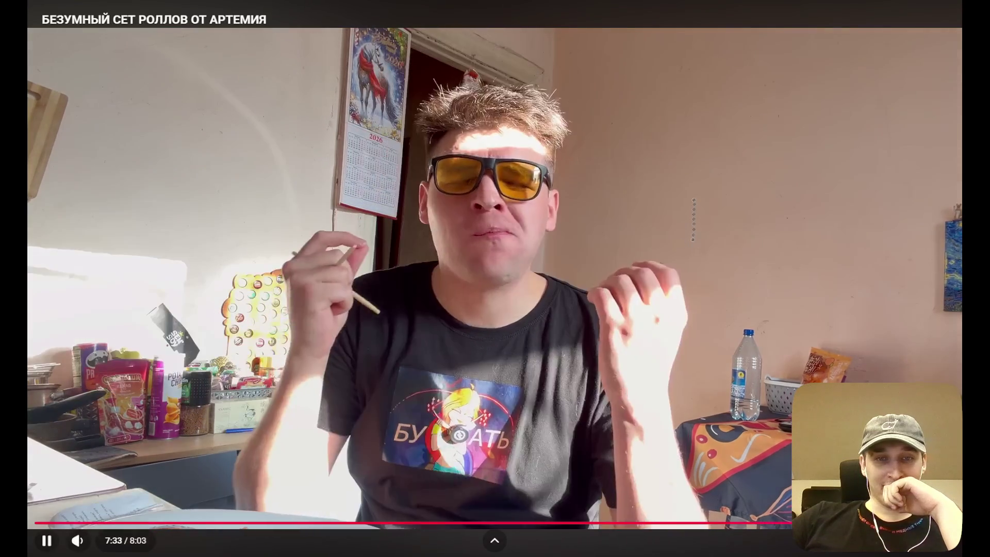
{"action": "key", "text": "Escape"}
Step: Bring OBS Studio forward, then minimize it to return to the YouTube video page
{"action": "left_click", "coordinate": [616, 544]}
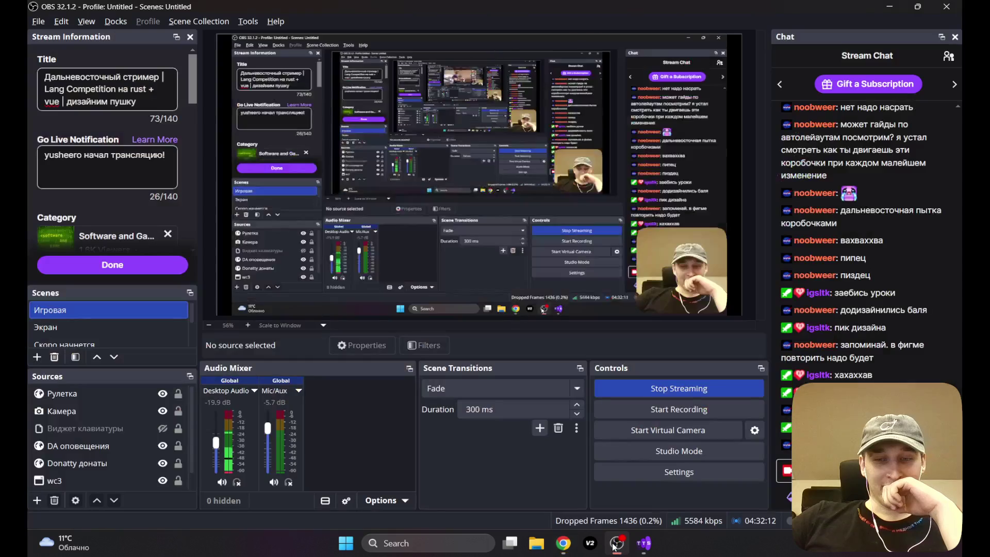
{"action": "left_click", "coordinate": [615, 545]}
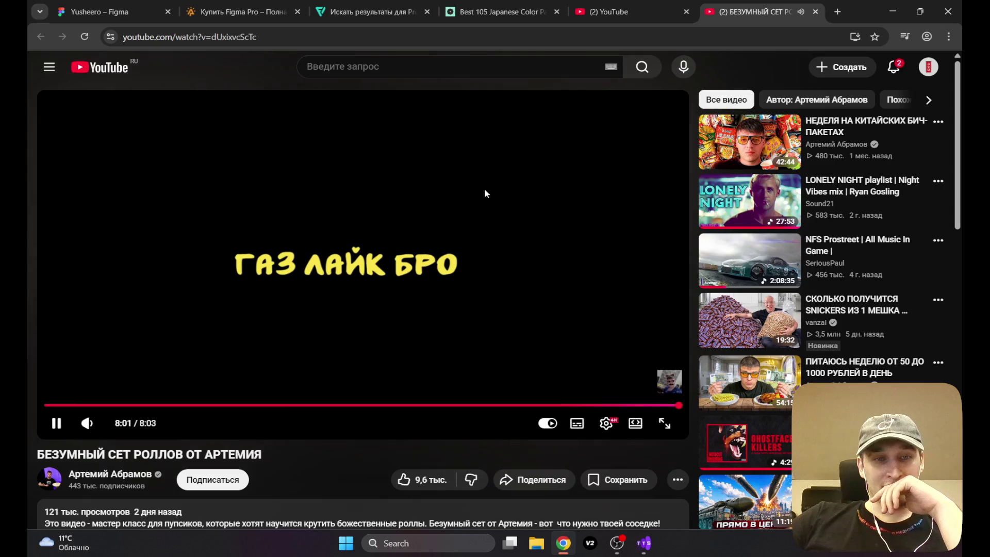
Step: Close the roll-making video and remove the НОВЫЕ ЛЮДИ video from home feed recommendations
{"action": "left_click", "coordinate": [816, 11]}
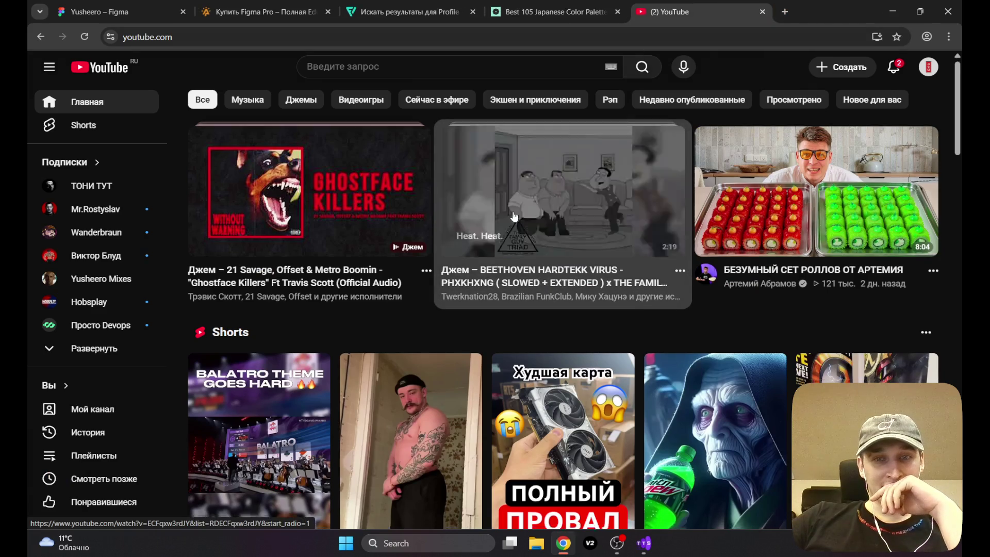
{"action": "scroll", "coordinate": [514, 216], "scroll_direction": "down", "scroll_amount": 5}
{"action": "scroll", "coordinate": [515, 215], "scroll_direction": "down", "scroll_amount": 3}
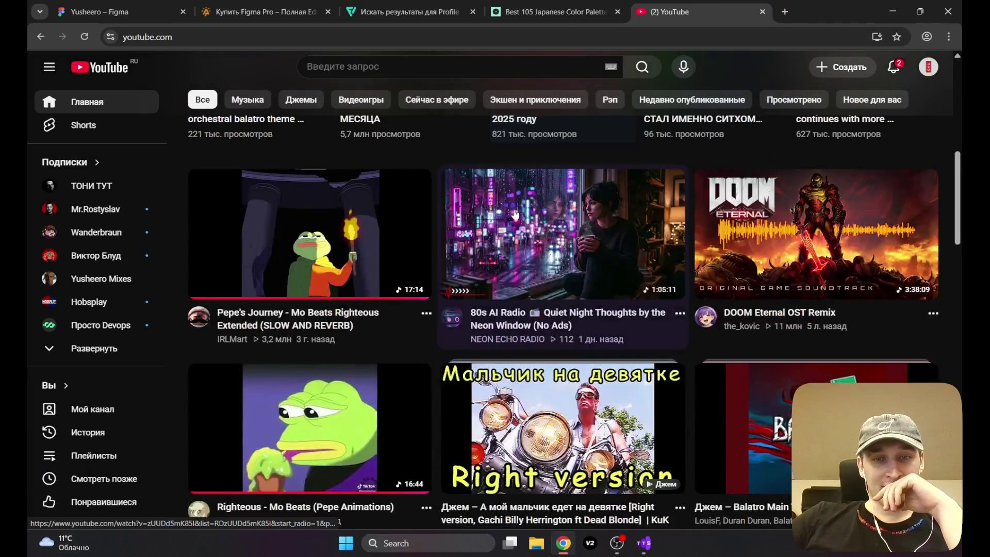
{"action": "scroll", "coordinate": [519, 206], "scroll_direction": "down", "scroll_amount": 3}
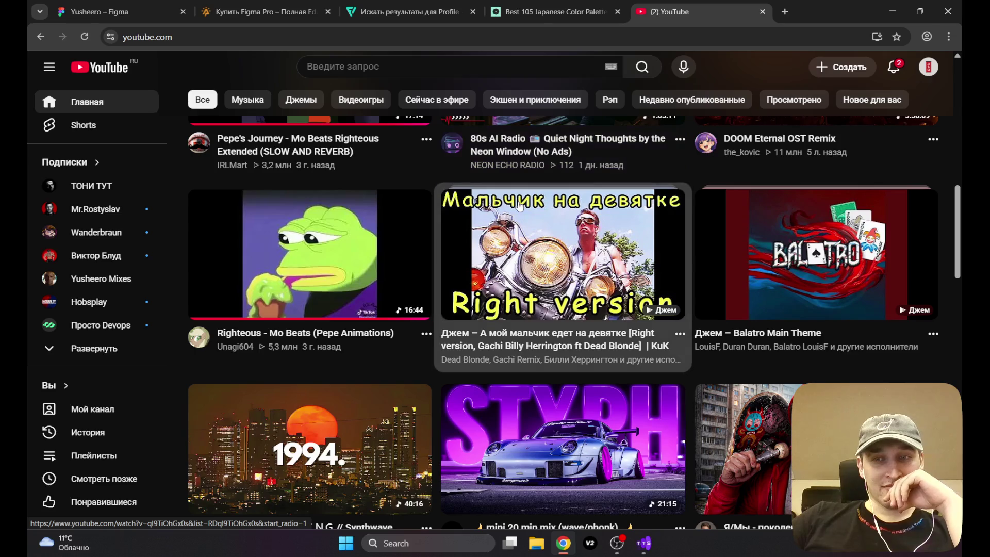
{"action": "scroll", "coordinate": [519, 206], "scroll_direction": "down", "scroll_amount": 2}
{"action": "scroll", "coordinate": [519, 206], "scroll_direction": "down", "scroll_amount": 3}
{"action": "scroll", "coordinate": [519, 207], "scroll_direction": "down", "scroll_amount": 3}
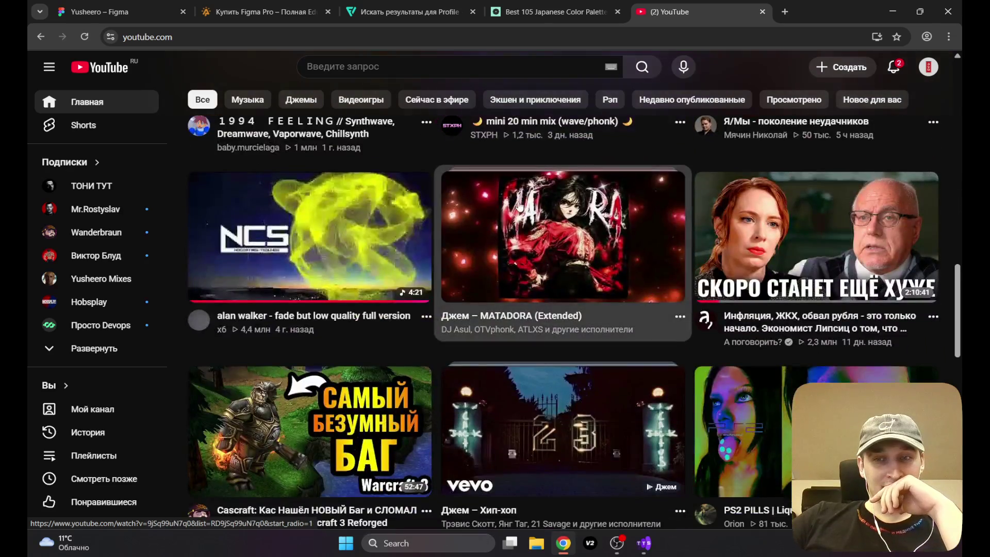
{"action": "scroll", "coordinate": [519, 206], "scroll_direction": "down", "scroll_amount": 3}
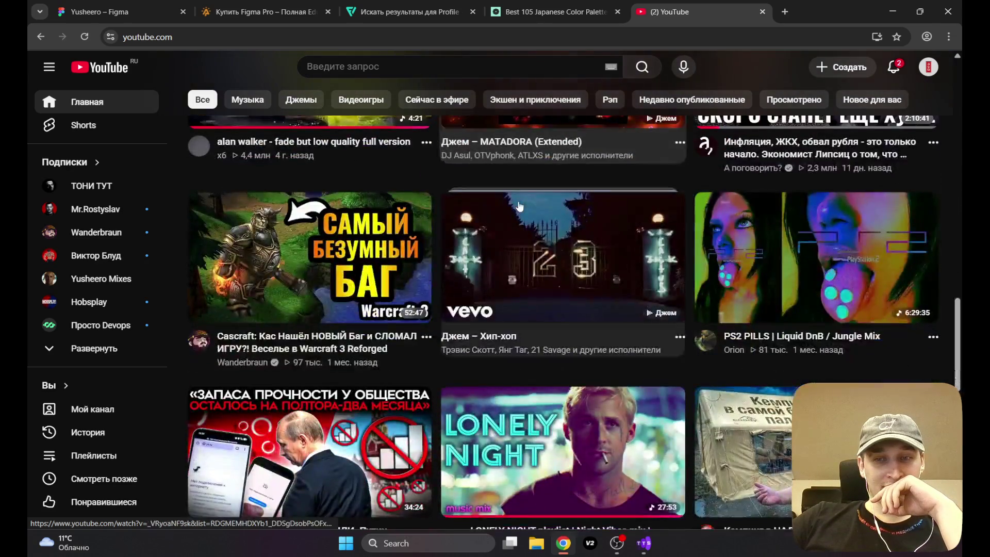
{"action": "scroll", "coordinate": [520, 206], "scroll_direction": "down", "scroll_amount": 2}
{"action": "scroll", "coordinate": [519, 206], "scroll_direction": "down", "scroll_amount": 3}
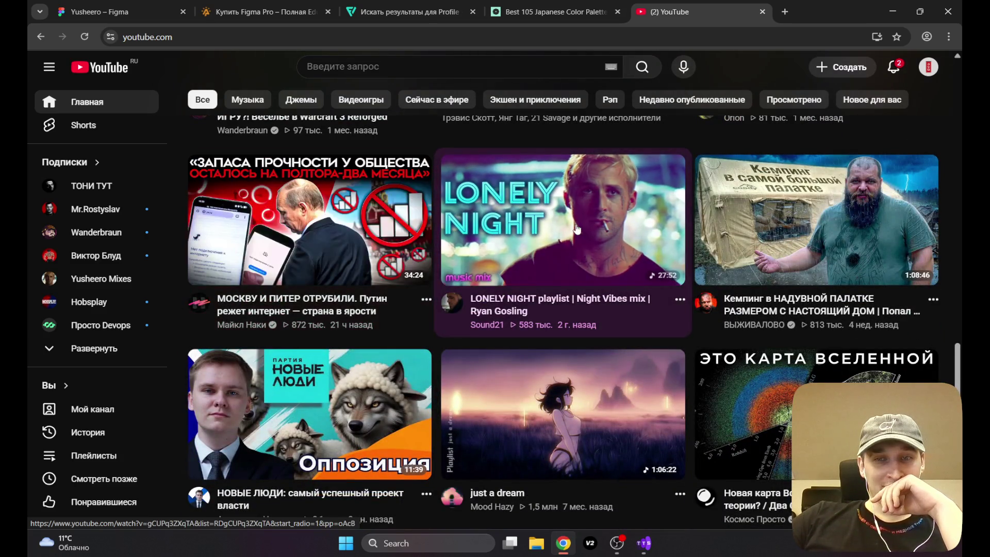
{"action": "scroll", "coordinate": [577, 228], "scroll_direction": "down", "scroll_amount": 3}
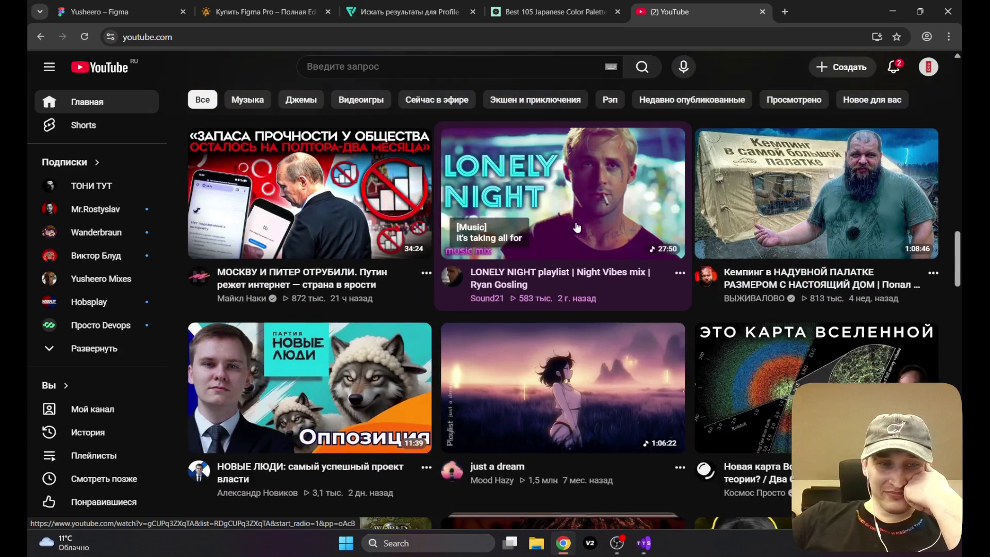
{"action": "scroll", "coordinate": [576, 228], "scroll_direction": "down", "scroll_amount": 1}
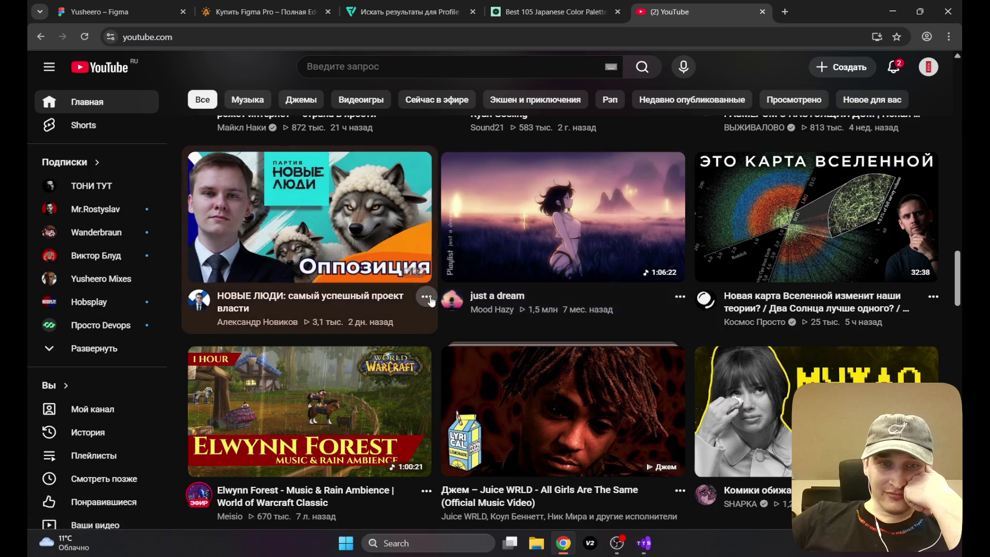
{"action": "right_click", "coordinate": [483, 299]}
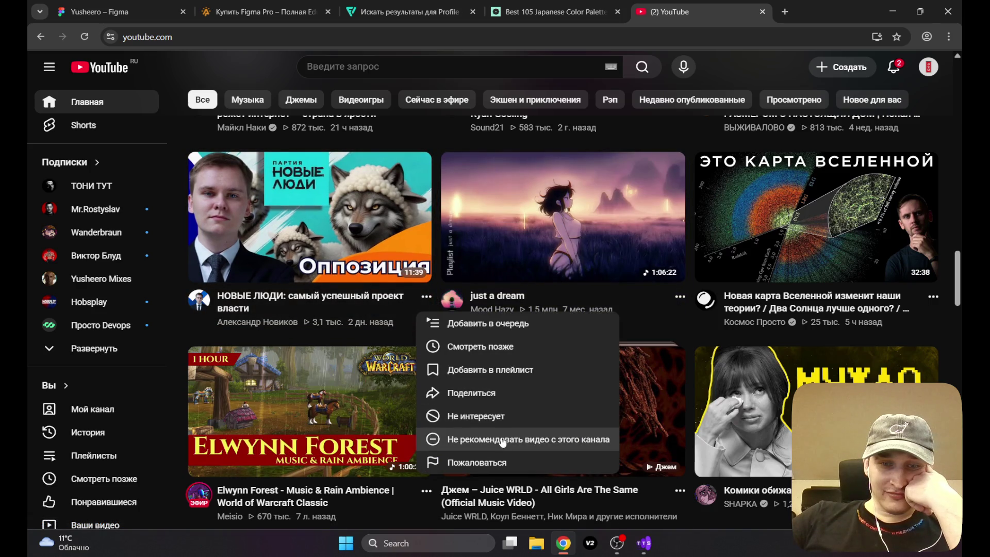
{"action": "left_click", "coordinate": [495, 416]}
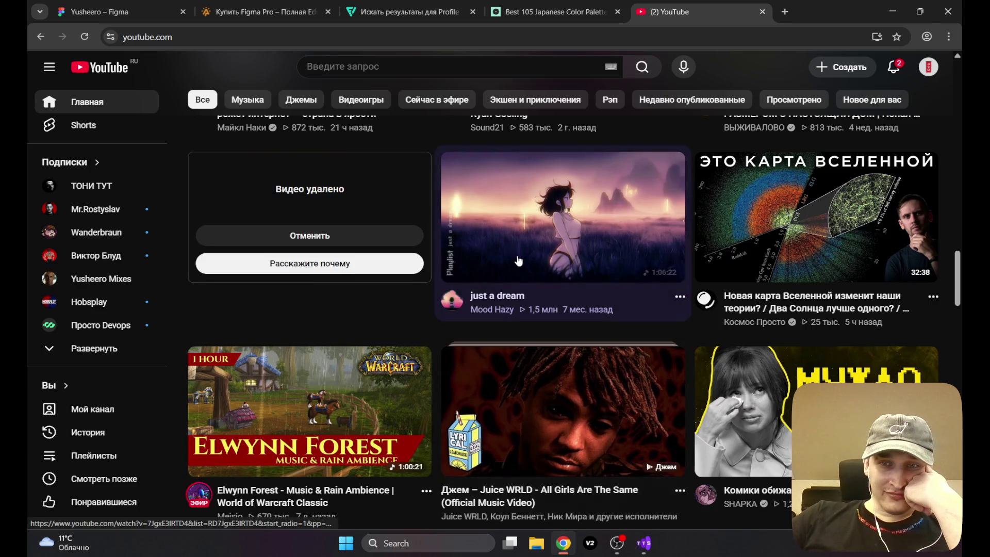
Step: Scroll further through the YouTube home feed recommendations
{"action": "scroll", "coordinate": [528, 251], "scroll_direction": "down", "scroll_amount": 1}
{"action": "scroll", "coordinate": [527, 250], "scroll_direction": "up", "scroll_amount": 2}
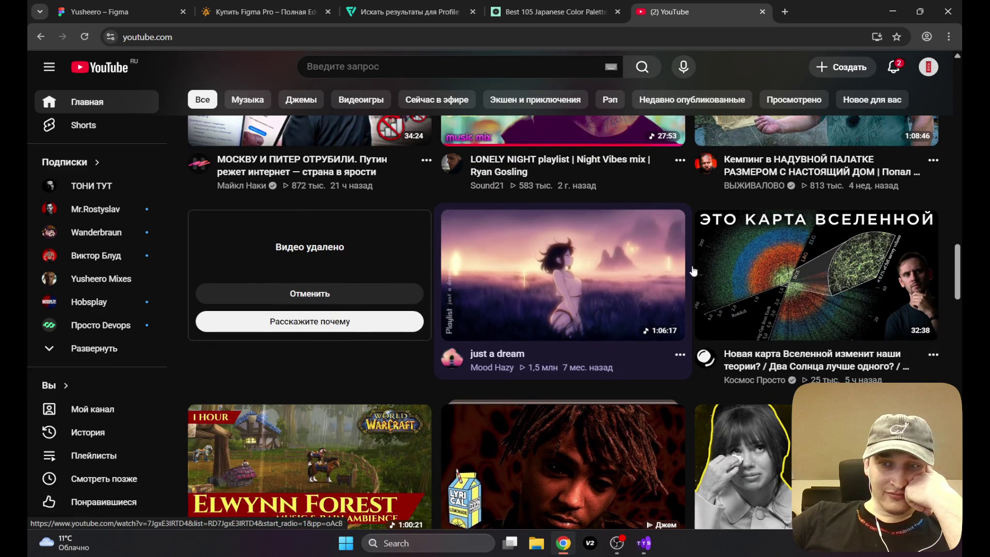
{"action": "mouse_move", "coordinate": [834, 284]}
{"action": "scroll", "coordinate": [654, 274], "scroll_direction": "down", "scroll_amount": 2}
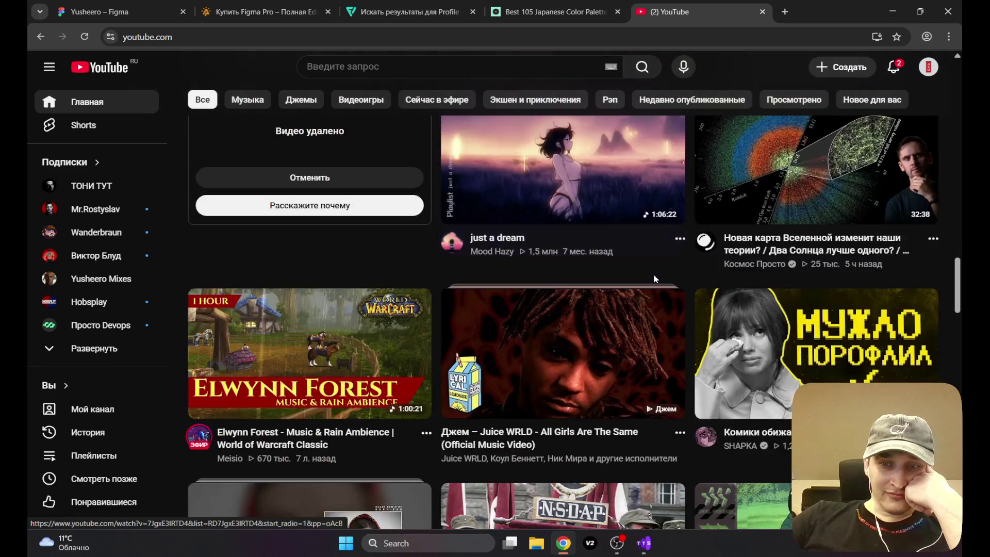
{"action": "scroll", "coordinate": [625, 276], "scroll_direction": "down", "scroll_amount": 2}
{"action": "scroll", "coordinate": [594, 278], "scroll_direction": "down", "scroll_amount": 2}
{"action": "scroll", "coordinate": [593, 277], "scroll_direction": "down", "scroll_amount": 3}
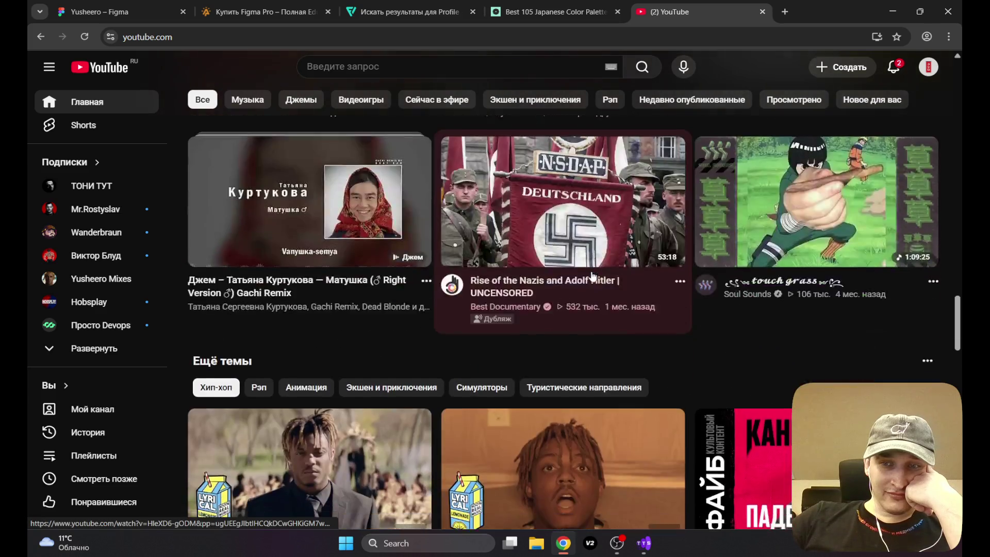
{"action": "scroll", "coordinate": [593, 277], "scroll_direction": "down", "scroll_amount": 2}
{"action": "scroll", "coordinate": [593, 277], "scroll_direction": "down", "scroll_amount": 4}
{"action": "mouse_move", "coordinate": [592, 277]}
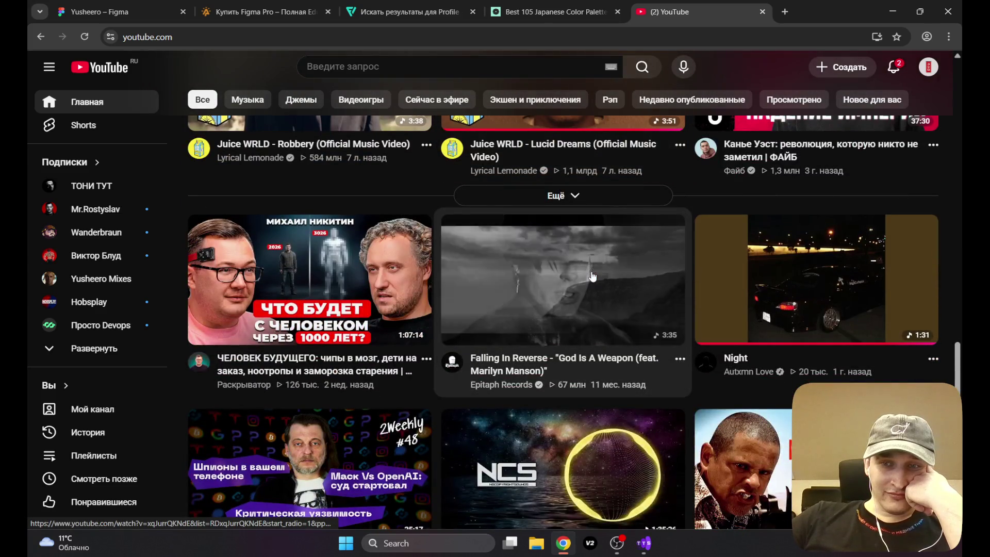
{"action": "scroll", "coordinate": [592, 277], "scroll_direction": "down", "scroll_amount": 3}
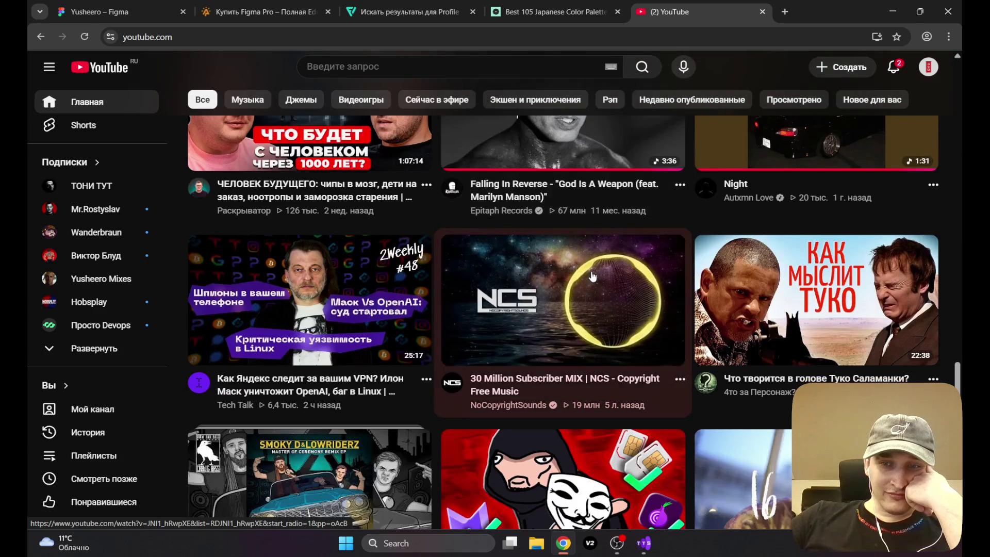
{"action": "scroll", "coordinate": [593, 277], "scroll_direction": "down", "scroll_amount": 2}
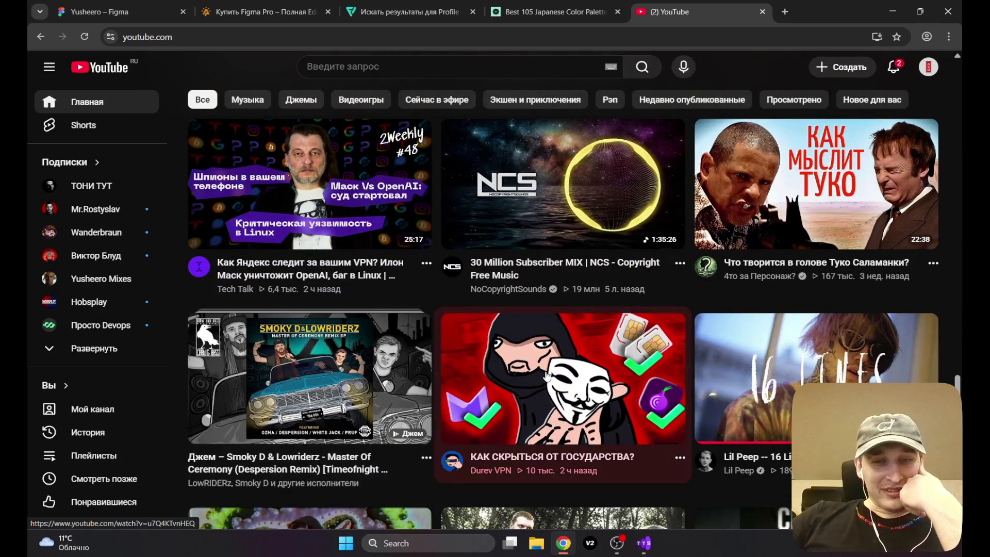
{"action": "mouse_move", "coordinate": [355, 370]}
{"action": "scroll", "coordinate": [354, 370], "scroll_direction": "down", "scroll_amount": 1}
{"action": "scroll", "coordinate": [355, 369], "scroll_direction": "down", "scroll_amount": 4}
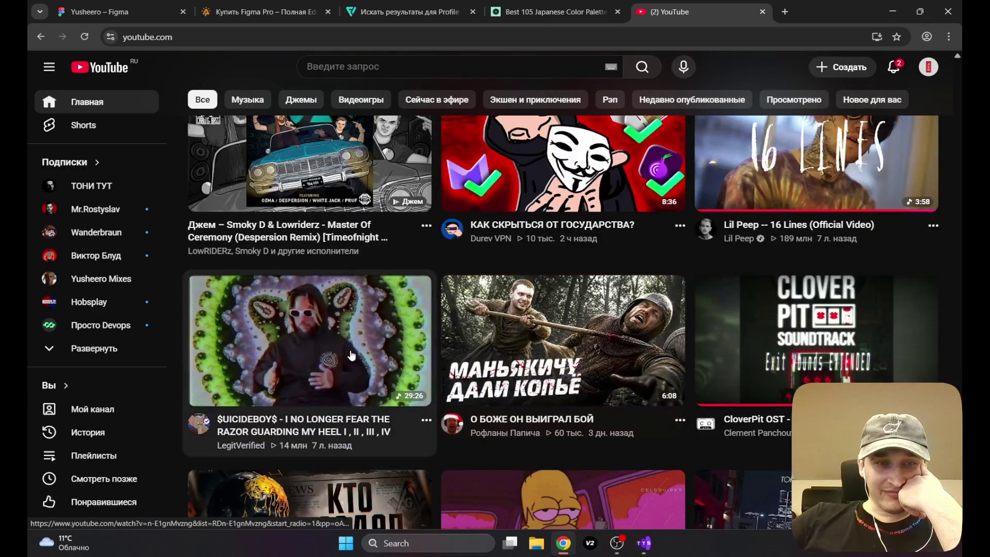
{"action": "scroll", "coordinate": [554, 281], "scroll_direction": "down", "scroll_amount": 2}
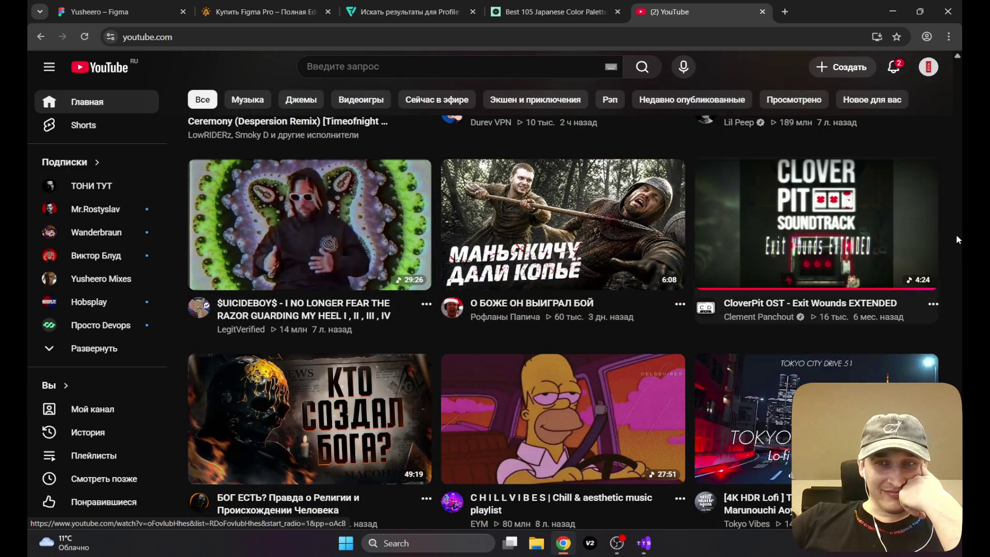
{"action": "scroll", "coordinate": [955, 225], "scroll_direction": "down", "scroll_amount": 3}
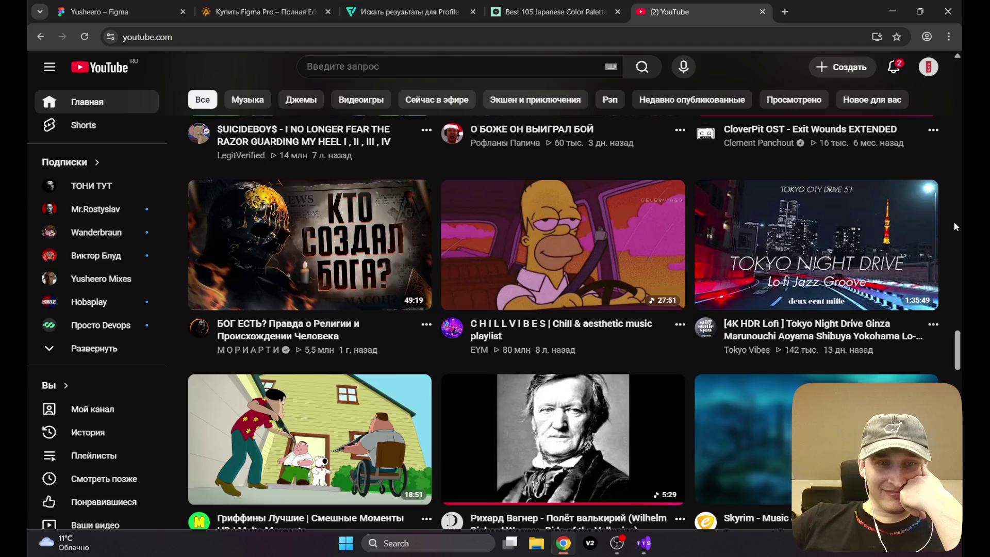
{"action": "scroll", "coordinate": [954, 224], "scroll_direction": "down", "scroll_amount": 1}
{"action": "scroll", "coordinate": [954, 221], "scroll_direction": "down", "scroll_amount": 2}
{"action": "scroll", "coordinate": [954, 220], "scroll_direction": "up", "scroll_amount": 2}
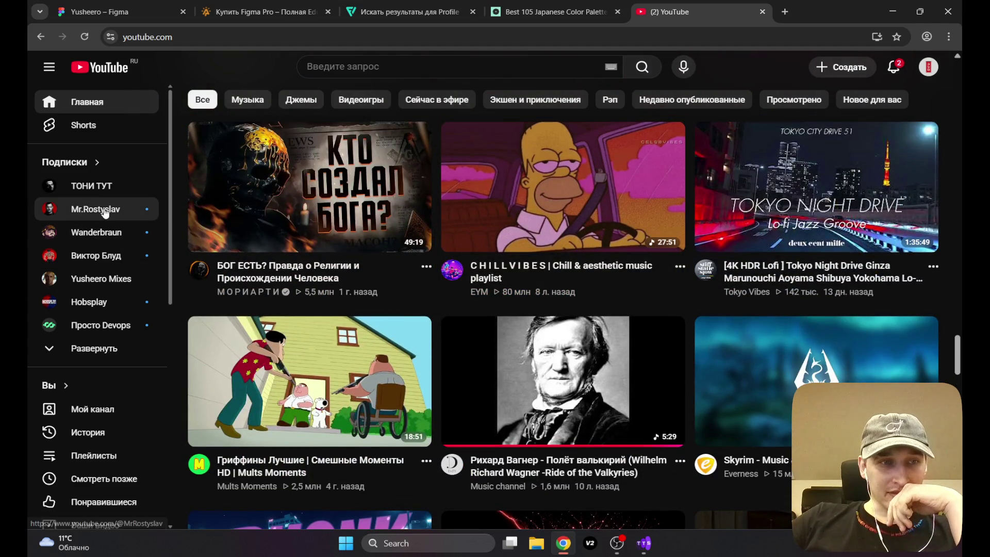
Step: Go to Hobsplay's uploaded videos and start the ork healers and Grotsnik video
{"action": "left_click", "coordinate": [105, 212]}
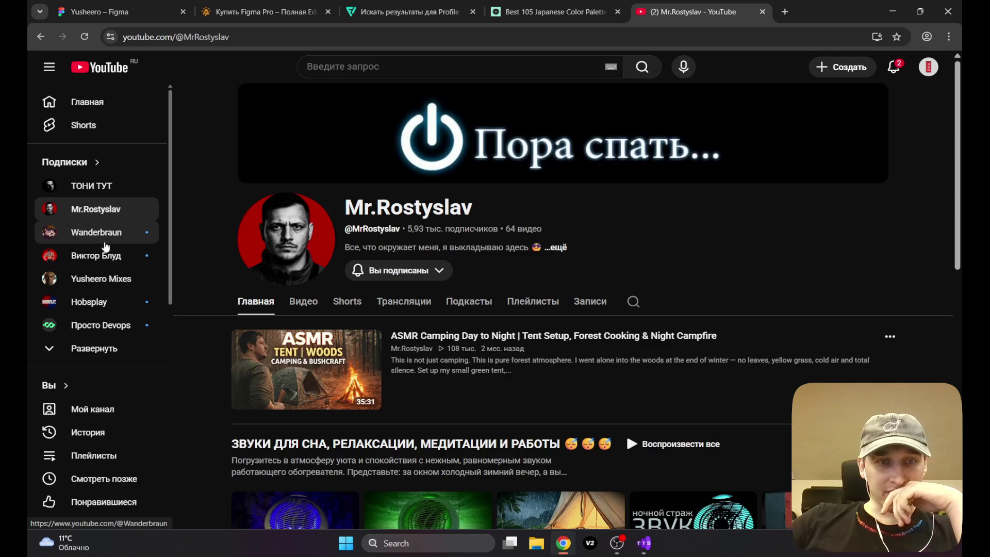
{"action": "left_click", "coordinate": [41, 42]}
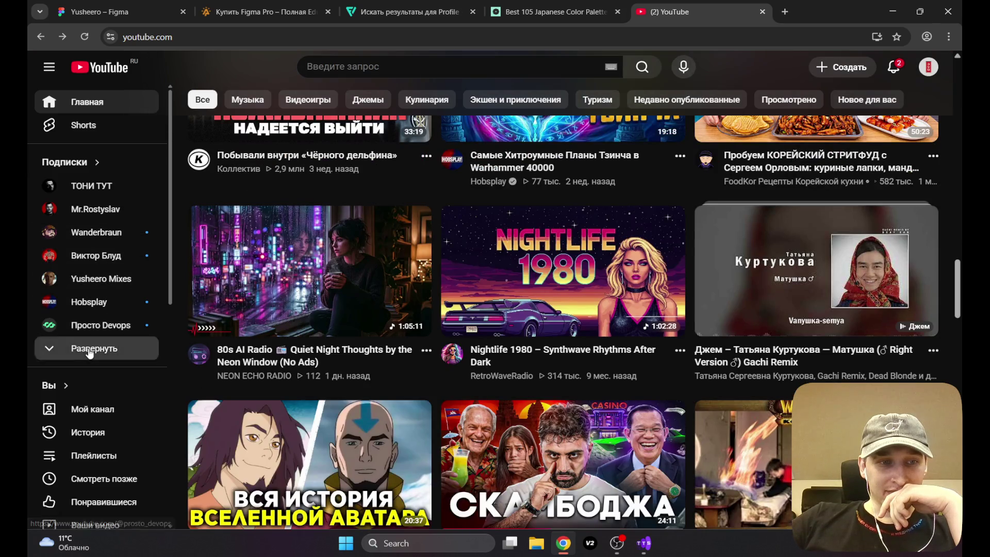
{"action": "scroll", "coordinate": [114, 282], "scroll_direction": "down", "scroll_amount": 1}
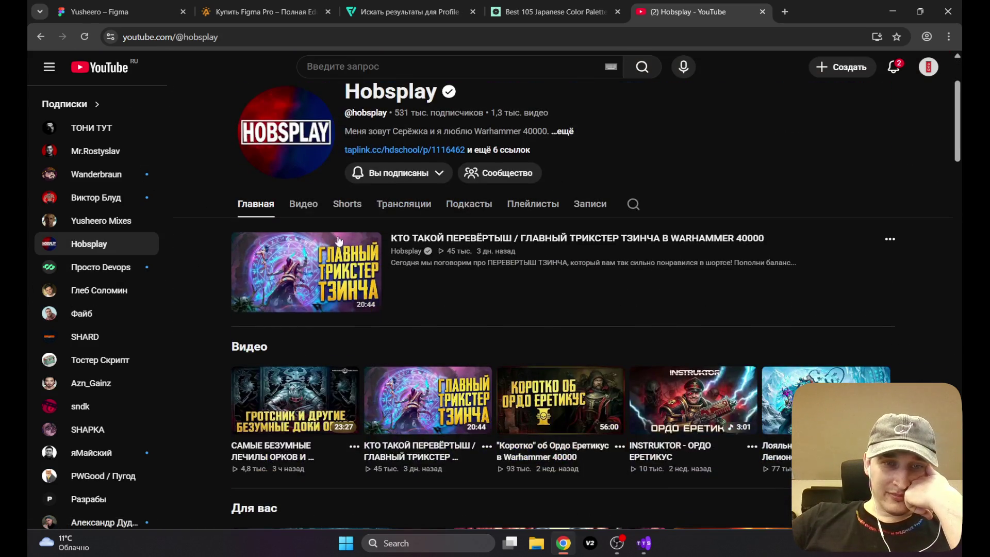
{"action": "left_click", "coordinate": [310, 205]}
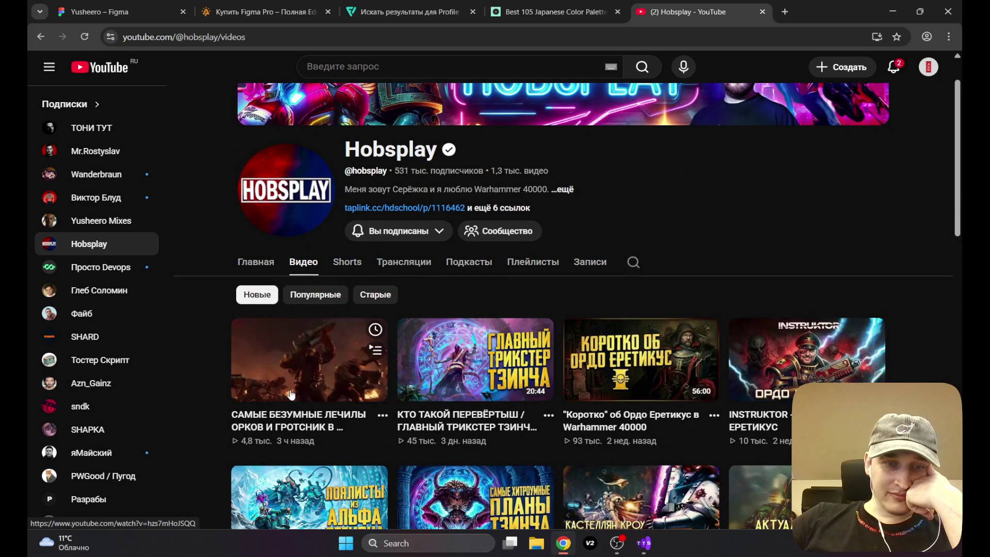
{"action": "left_click", "coordinate": [276, 369]}
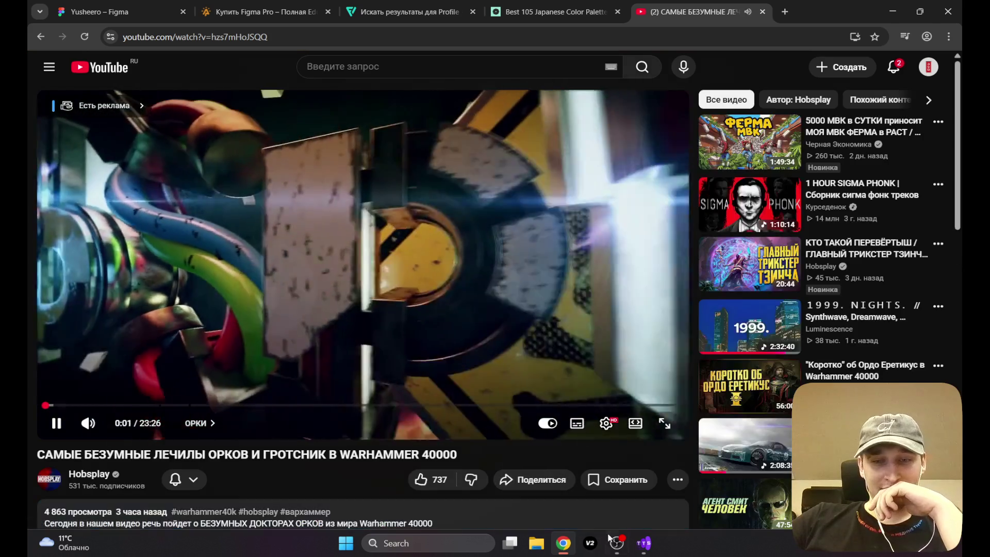
Step: Check OBS, then watch the ork healers video fullscreen and exit paused at 1:20
{"action": "left_click", "coordinate": [618, 544]}
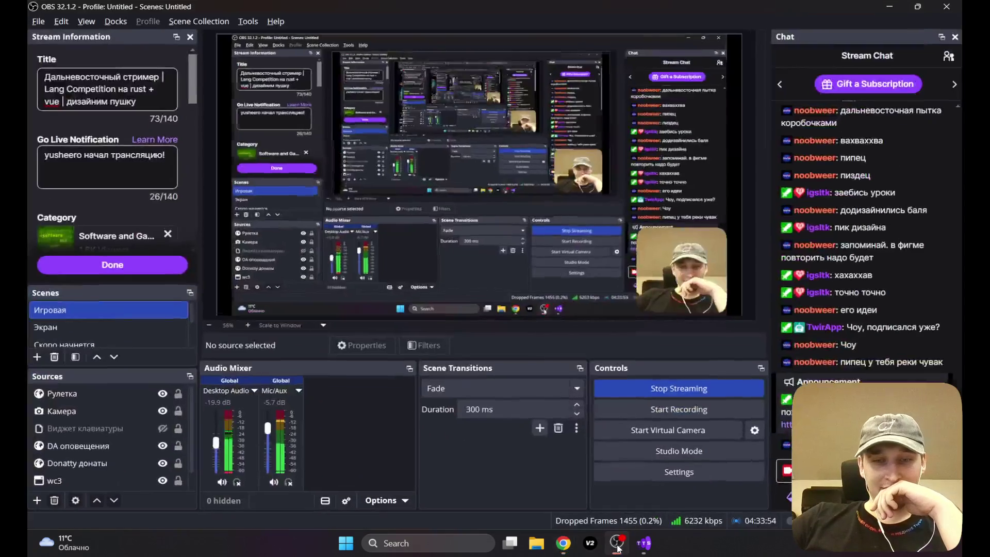
{"action": "left_click", "coordinate": [618, 546]}
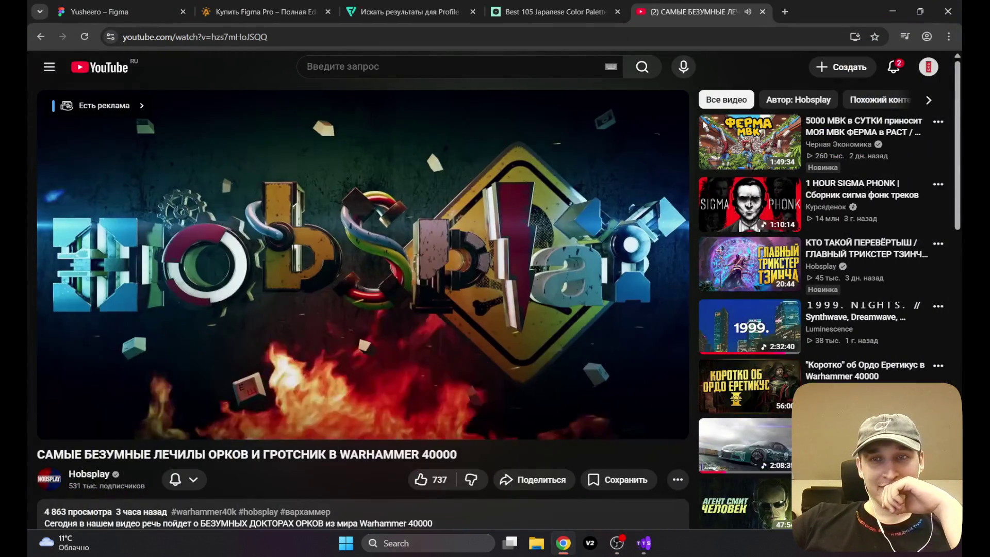
{"action": "left_click", "coordinate": [654, 426]}
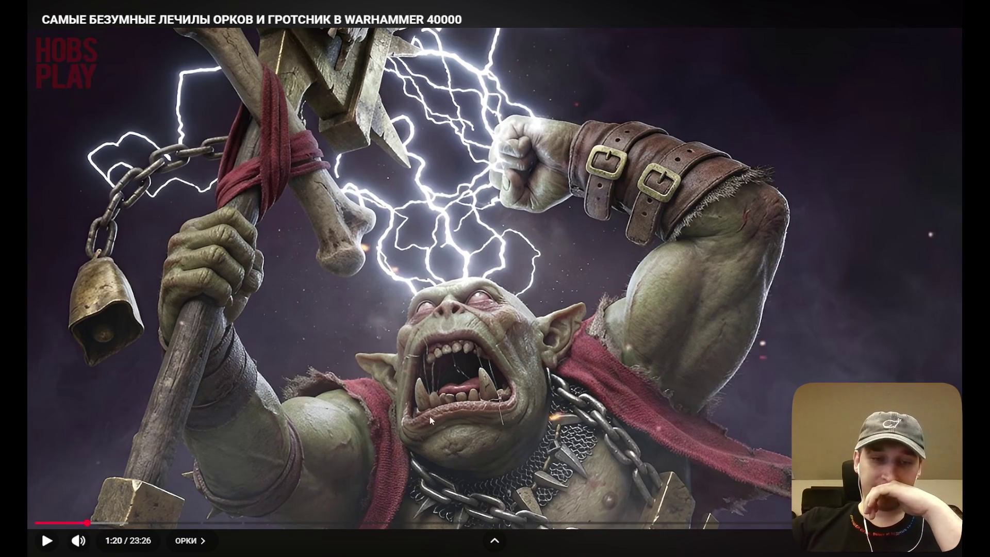
{"action": "left_click", "coordinate": [944, 552]}
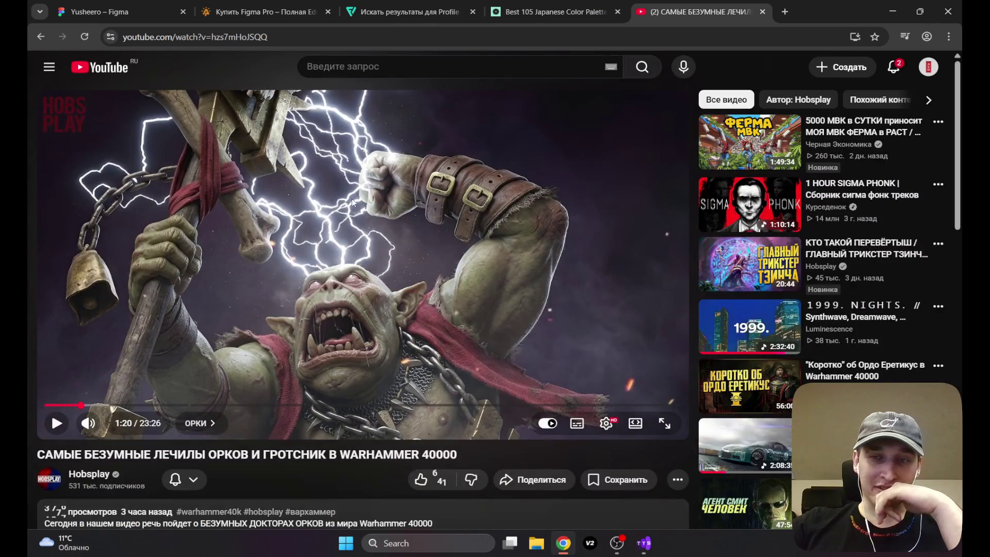
Step: From Смотреть позже, open 'Лига дедов 1 сезон 3 серия' in a new tab
{"action": "left_click", "coordinate": [49, 67]}
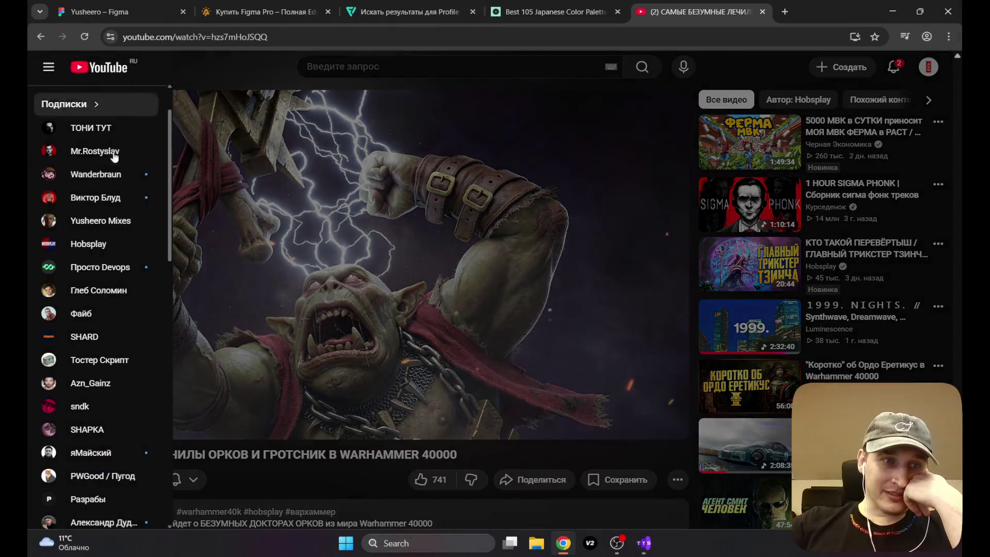
{"action": "scroll", "coordinate": [105, 335], "scroll_direction": "down", "scroll_amount": 10}
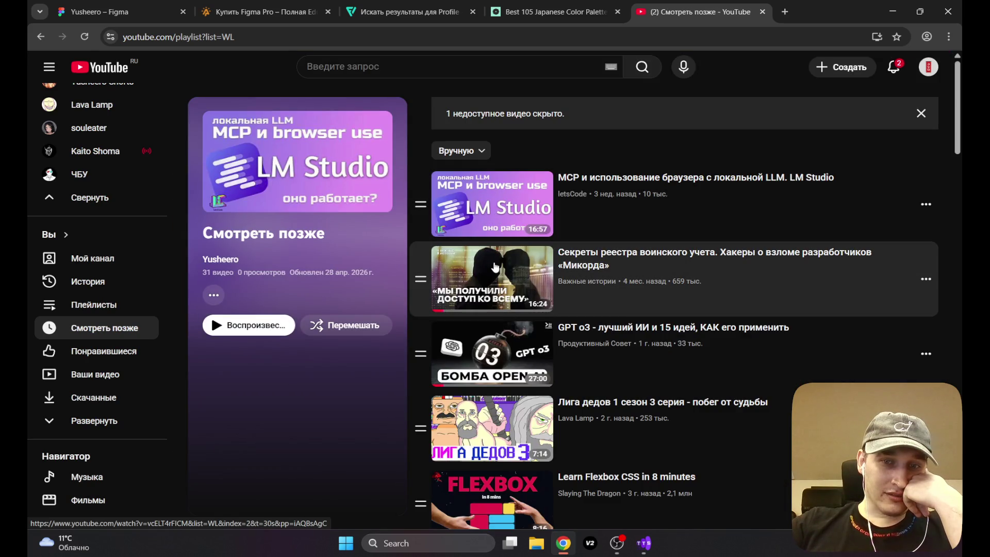
{"action": "scroll", "coordinate": [495, 266], "scroll_direction": "down", "scroll_amount": 3}
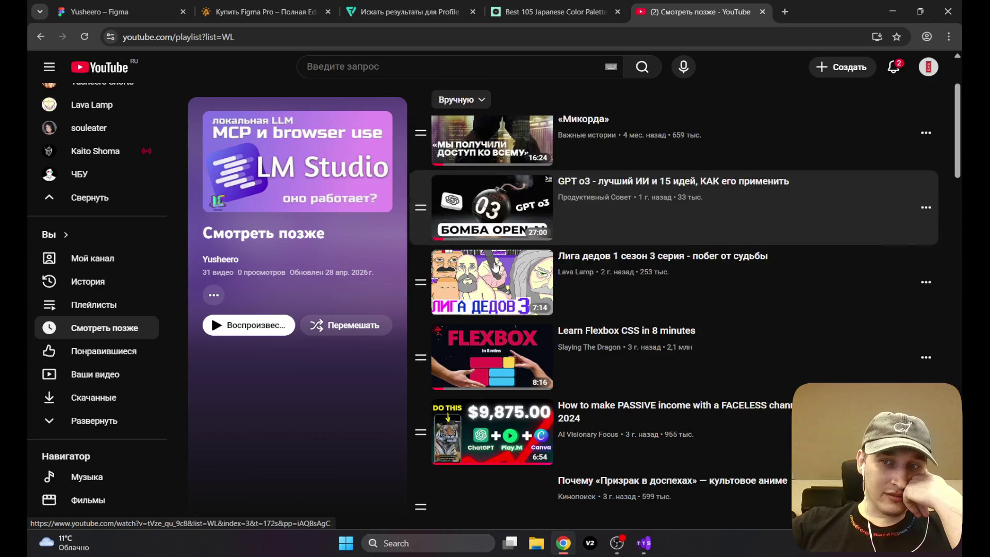
{"action": "scroll", "coordinate": [490, 269], "scroll_direction": "up", "scroll_amount": 3}
{"action": "scroll", "coordinate": [491, 268], "scroll_direction": "down", "scroll_amount": 2}
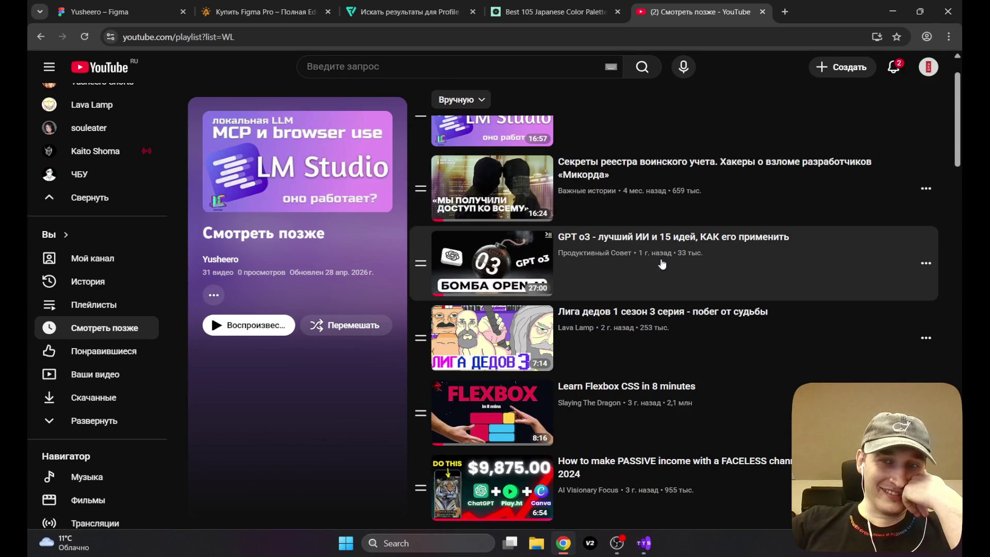
{"action": "right_click", "coordinate": [499, 337]}
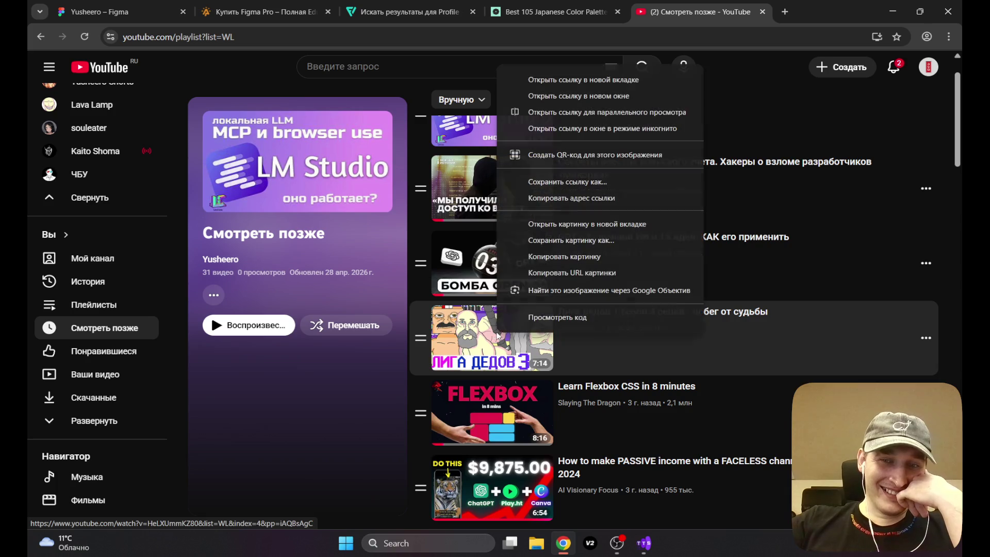
{"action": "left_click", "coordinate": [556, 80]}
{"action": "scroll", "coordinate": [493, 338], "scroll_direction": "down", "scroll_amount": 1}
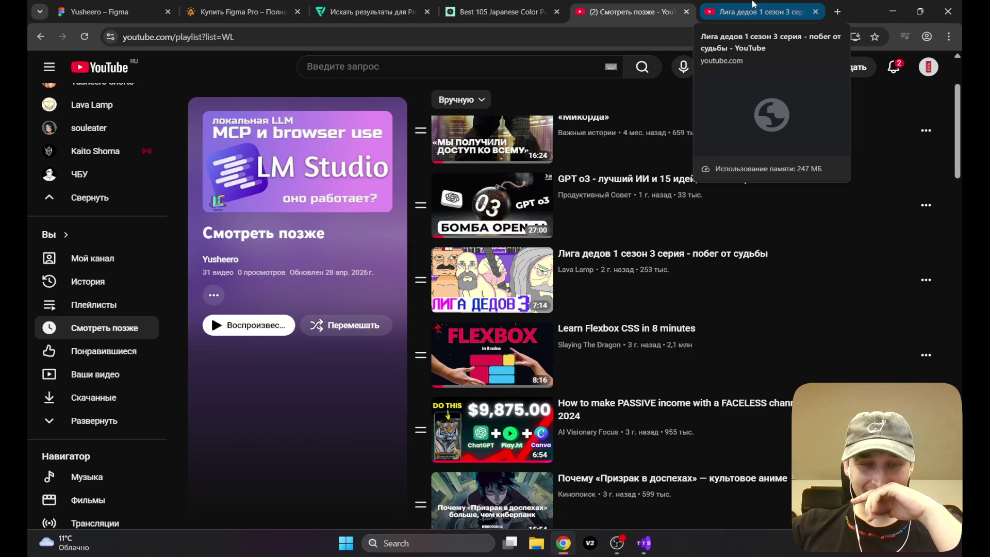
Step: Switch to the Лига дедов tab, check OBS, and pause the episode at 0:33
{"action": "left_click", "coordinate": [753, 6]}
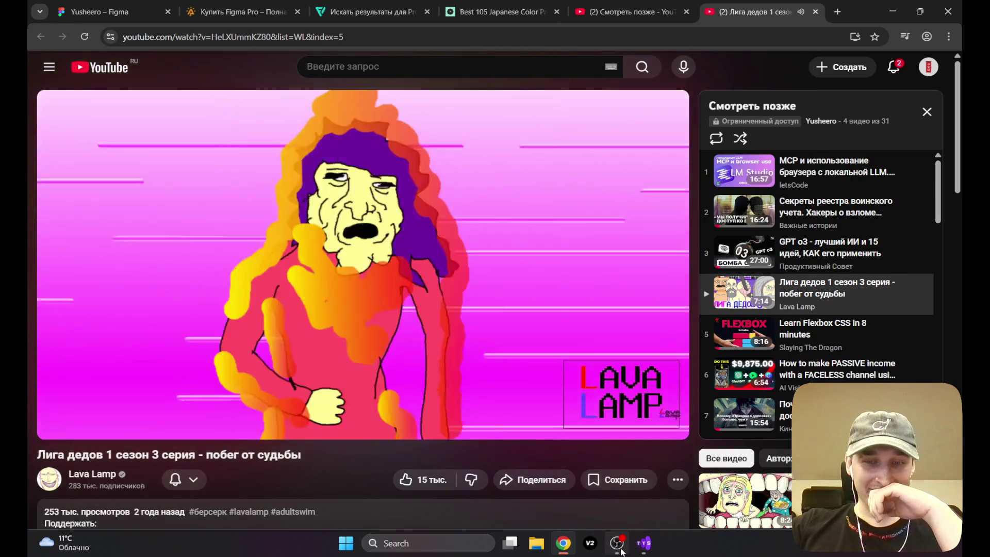
{"action": "left_click", "coordinate": [620, 548]}
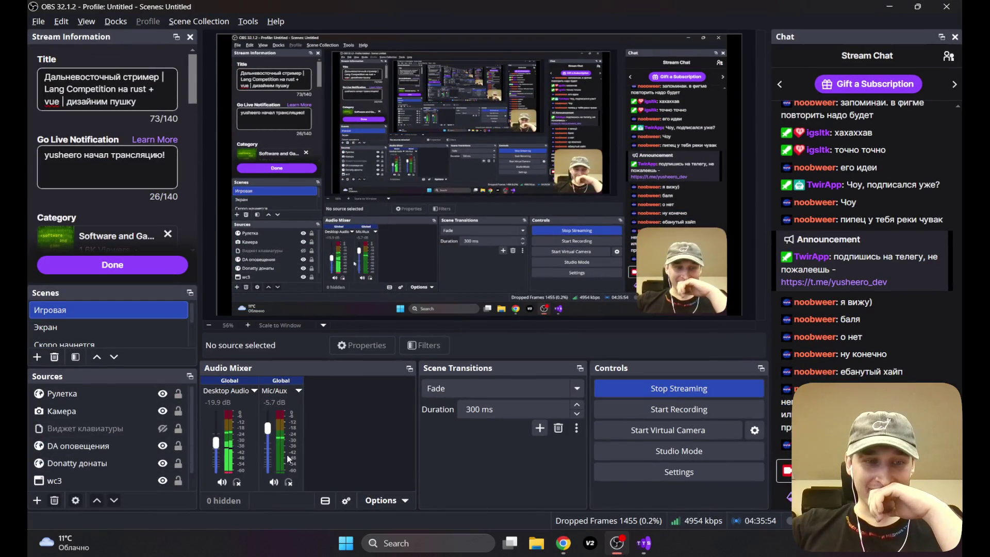
{"action": "left_click", "coordinate": [566, 543]}
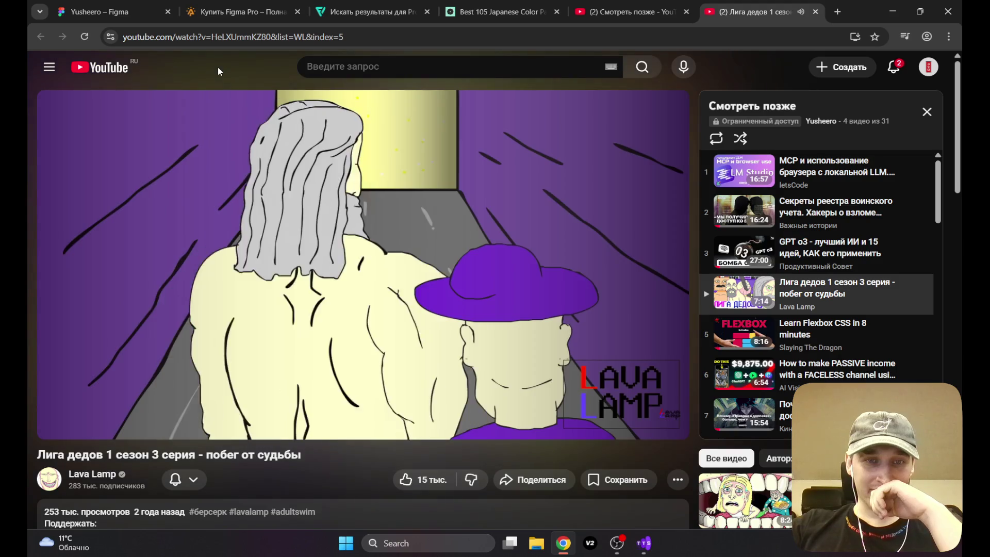
{"action": "left_click", "coordinate": [401, 247]}
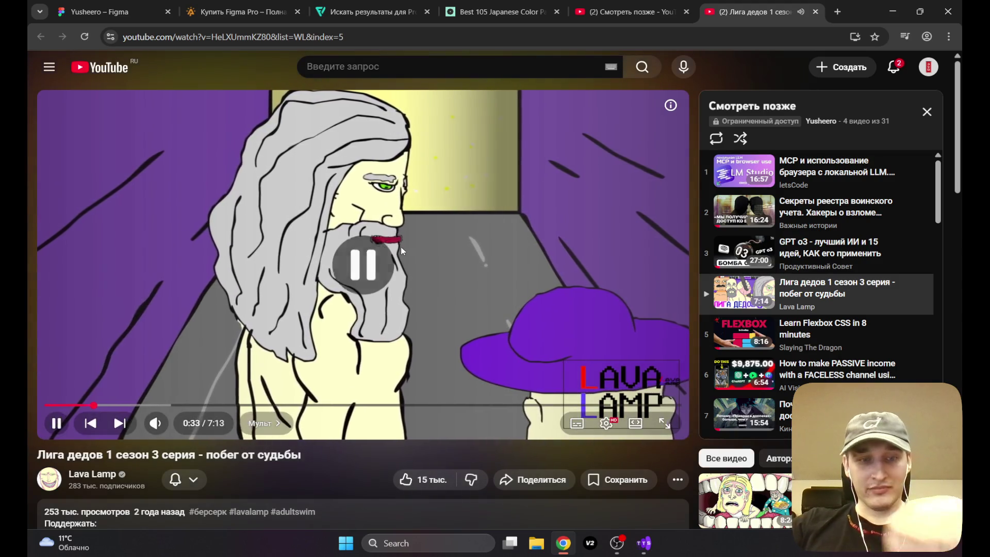
{"action": "left_click", "coordinate": [389, 71]}
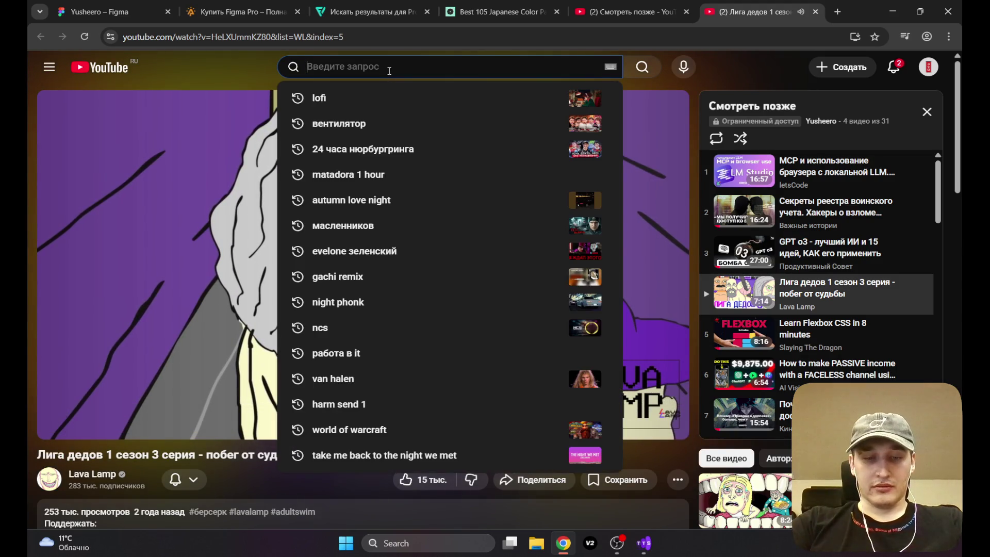
Step: Search 'гарри поттер переозвучка' and play the ИГОРЁК И Утырочный compilation full screen
{"action": "type", "text": "Гари П"}
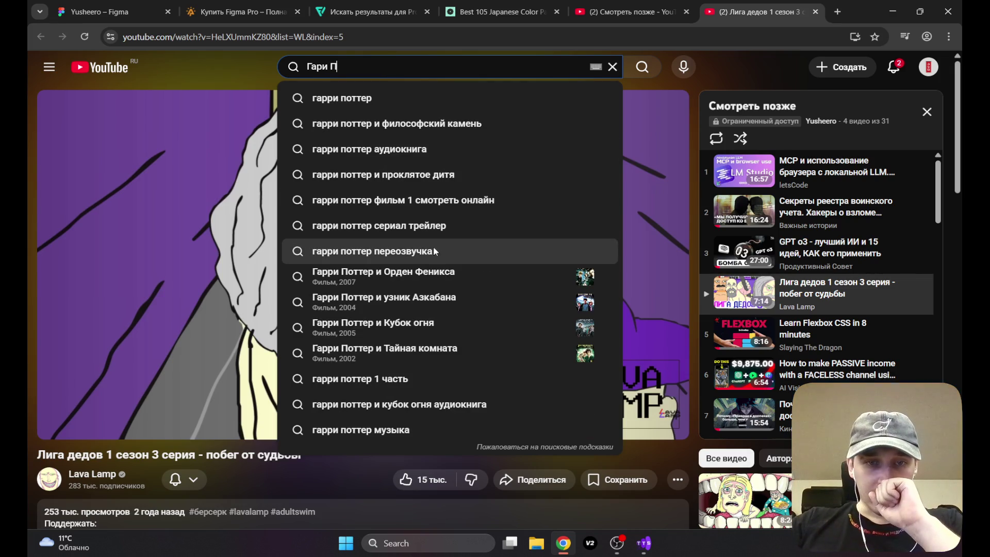
{"action": "left_click", "coordinate": [447, 255]}
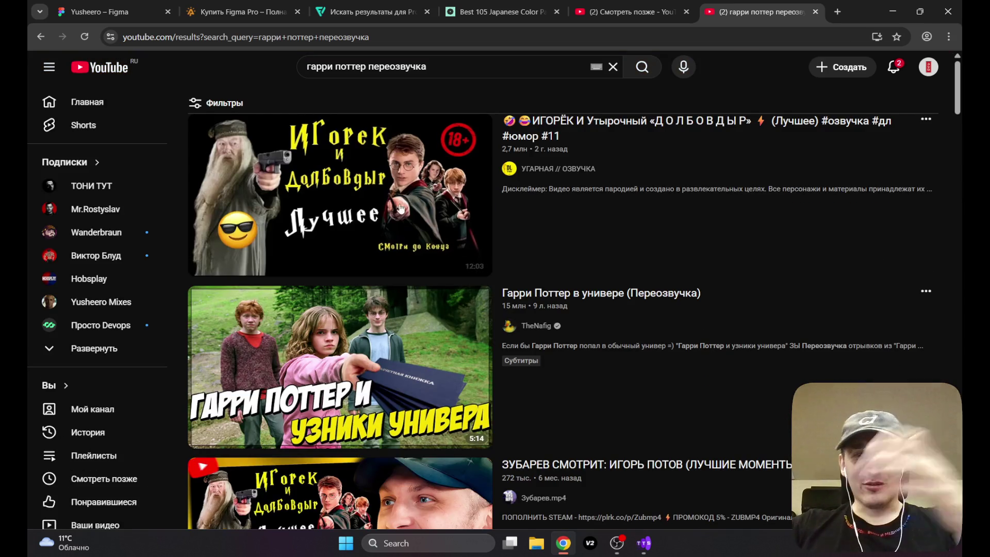
{"action": "left_click", "coordinate": [364, 193]}
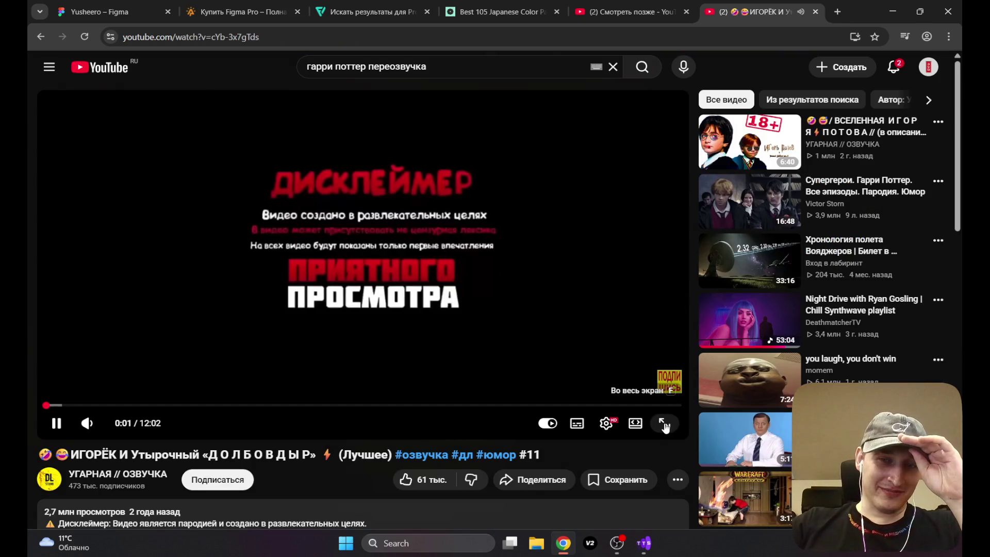
{"action": "left_click", "coordinate": [664, 424]}
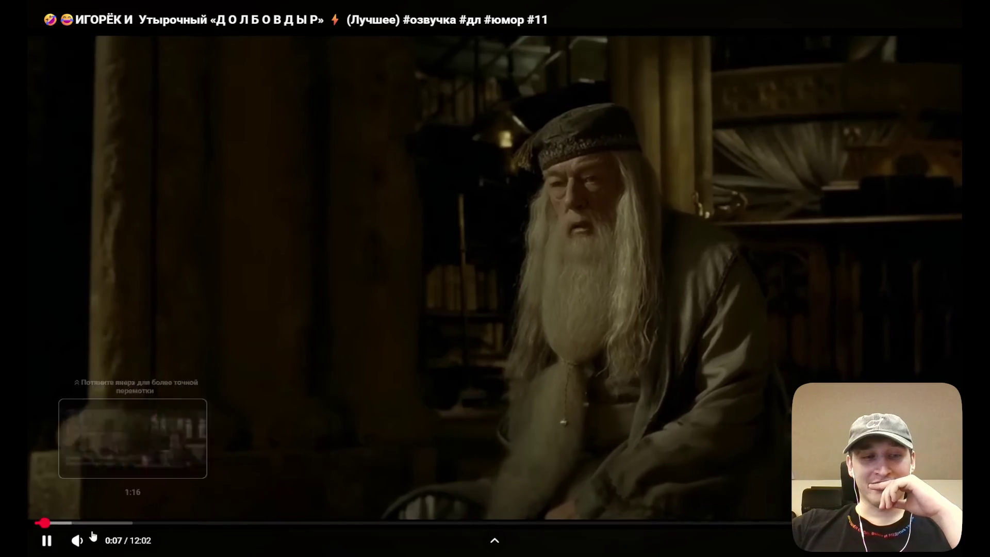
{"action": "mouse_move", "coordinate": [100, 541]}
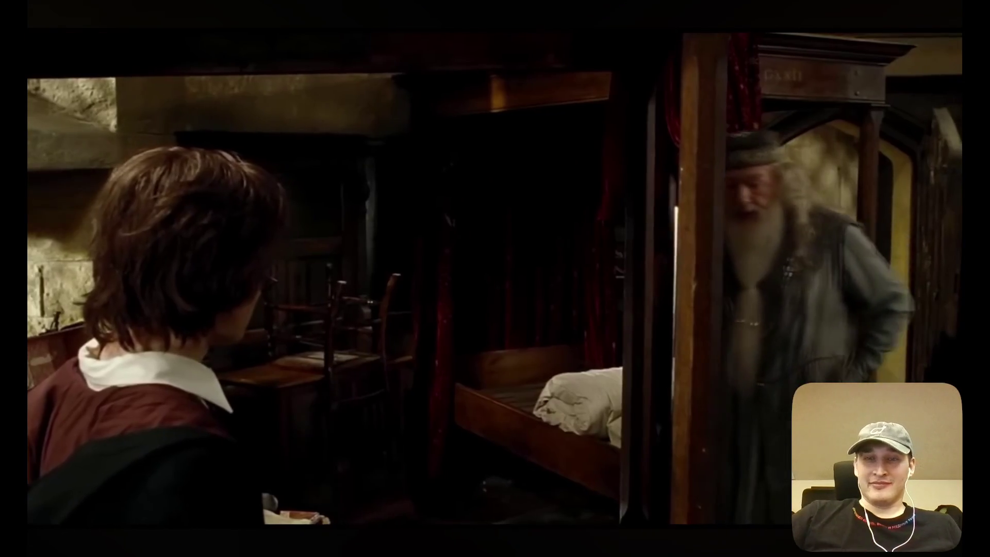
{"action": "mouse_move", "coordinate": [855, 131]}
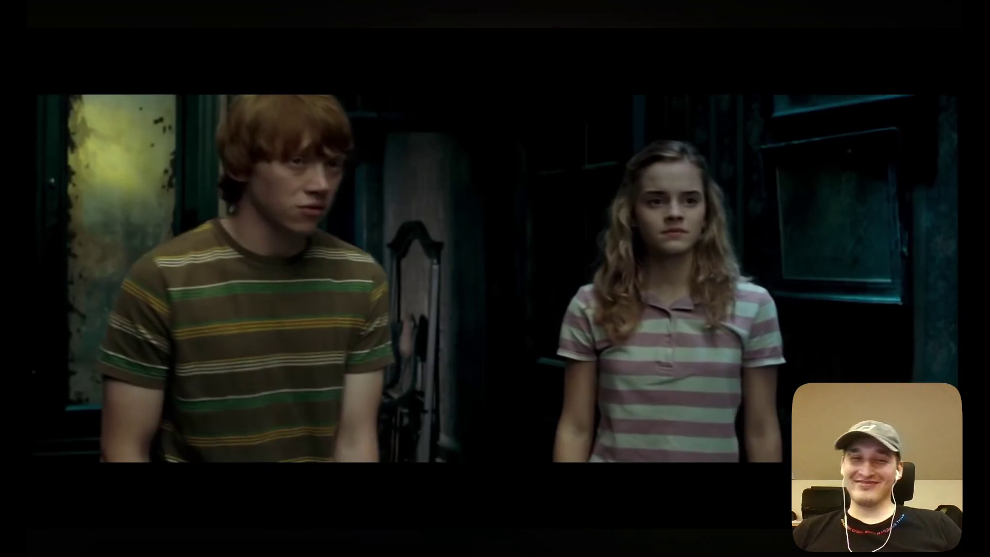
{"action": "mouse_move", "coordinate": [809, 195]}
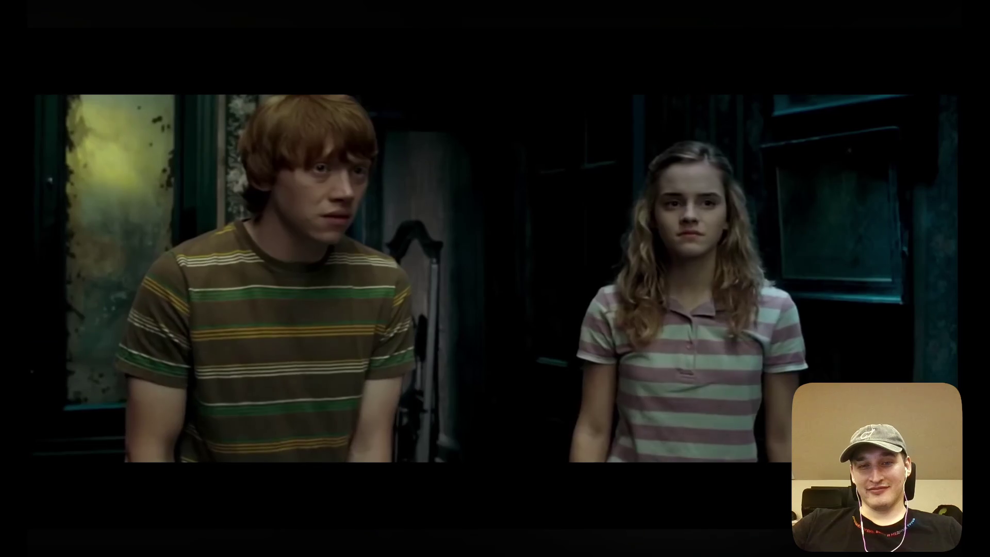
{"action": "mouse_move", "coordinate": [837, 167]}
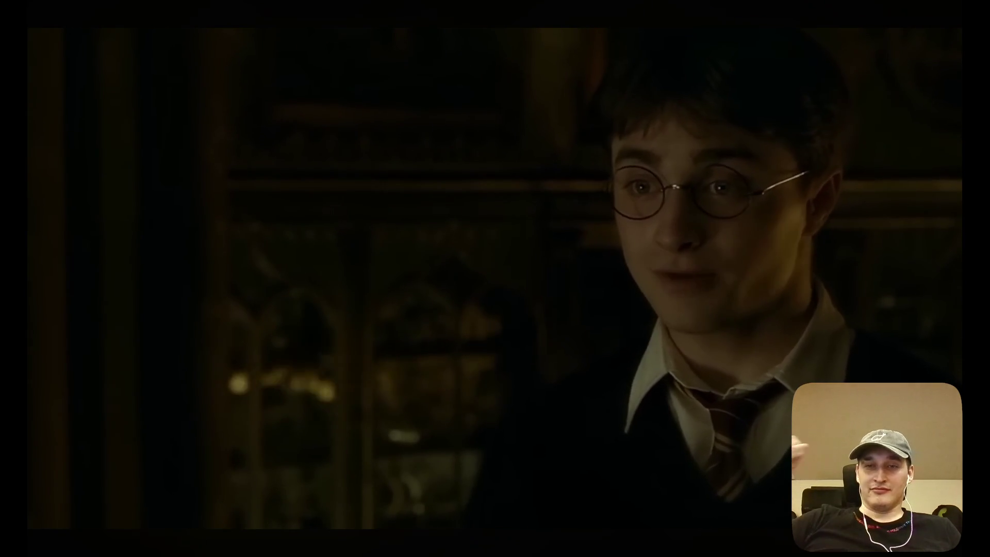
{"action": "mouse_move", "coordinate": [856, 207]}
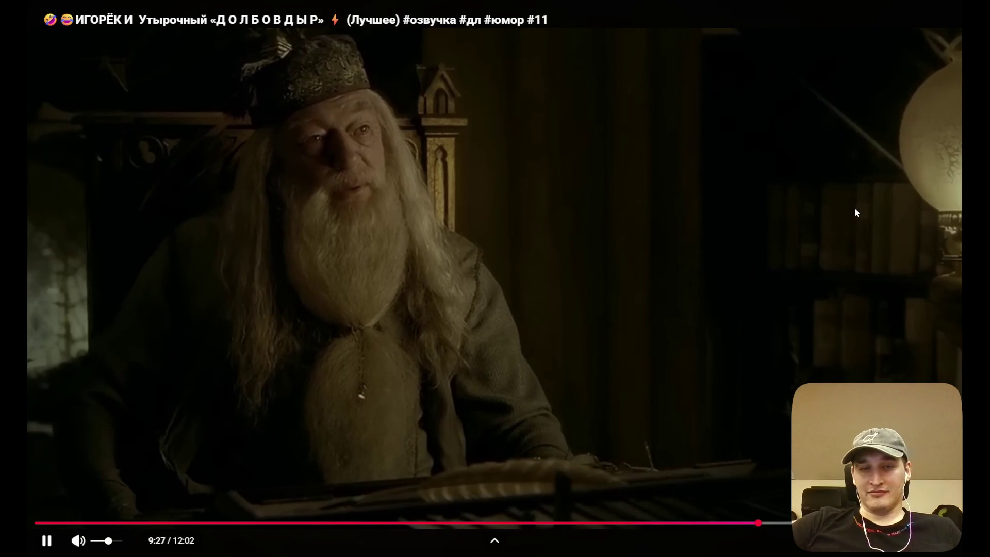
Step: Play the recommended ВСЕЛЕННАЯ ИГОРЯ ПОТОВА video fullscreen, then pause it at 0:29 on the watch page
{"action": "key", "text": "Escape"}
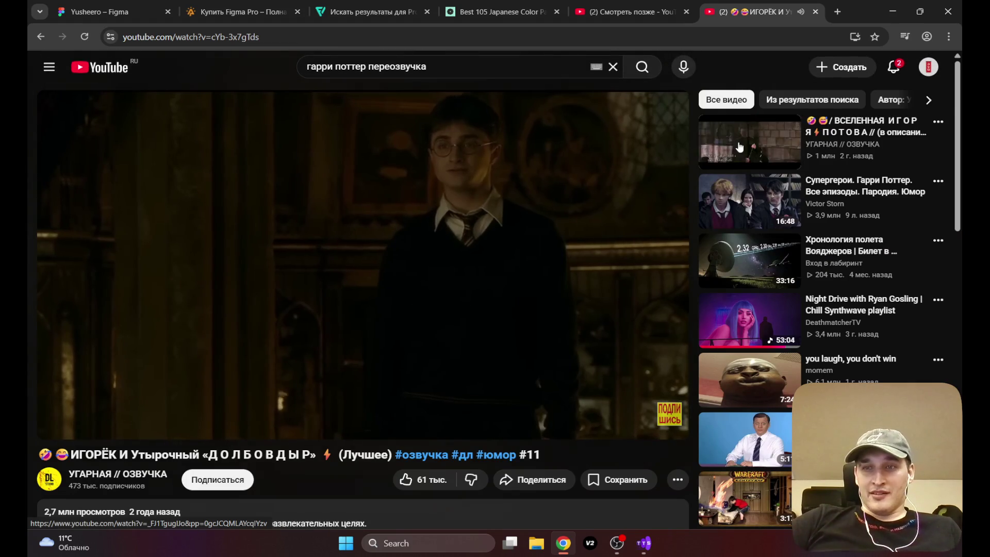
{"action": "left_click", "coordinate": [741, 150]}
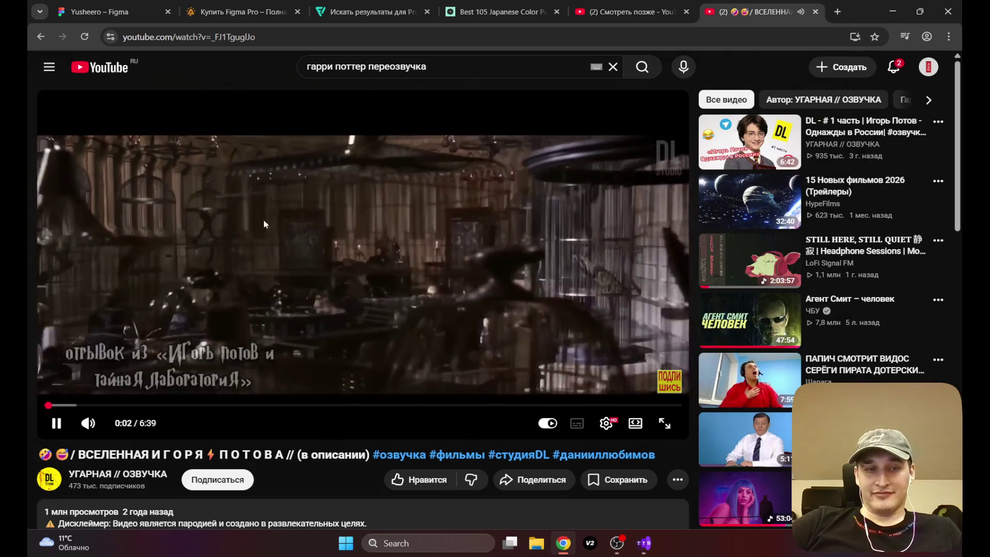
{"action": "left_click", "coordinate": [663, 424]}
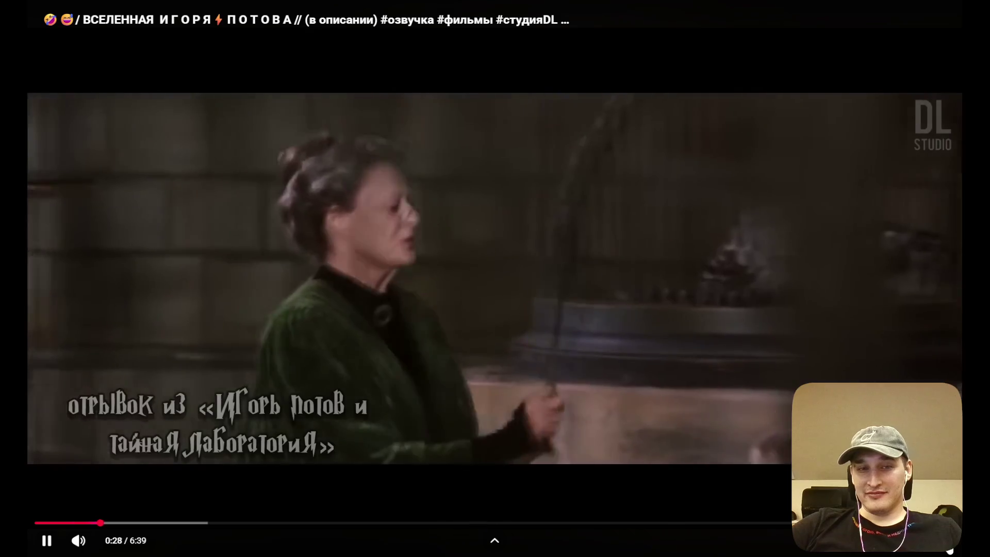
{"action": "key", "text": "Escape"}
{"action": "left_click", "coordinate": [411, 285]}
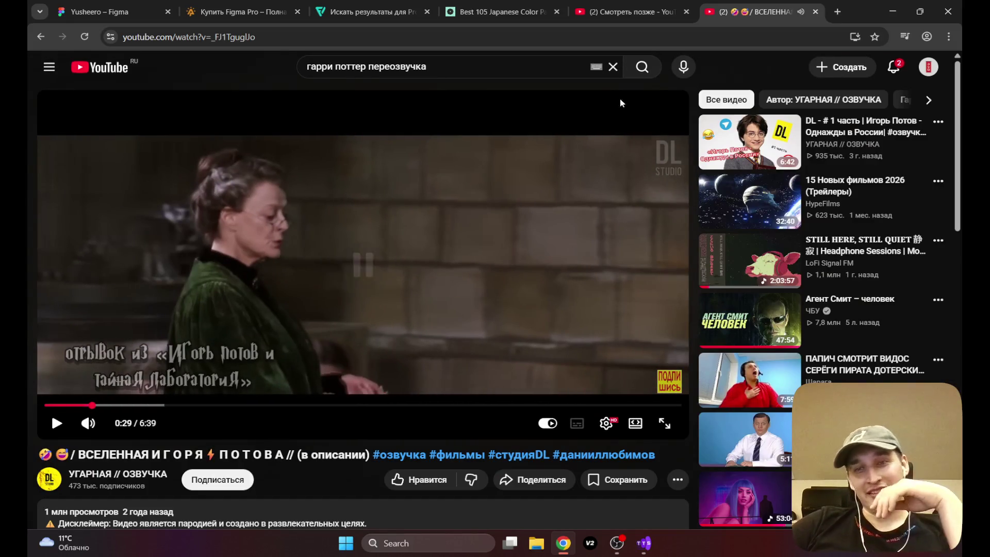
Step: Close the video and remove the HTML course, Как стать верстальщиком and JavaScript scripts videos from Watch Later
{"action": "left_click", "coordinate": [815, 12]}
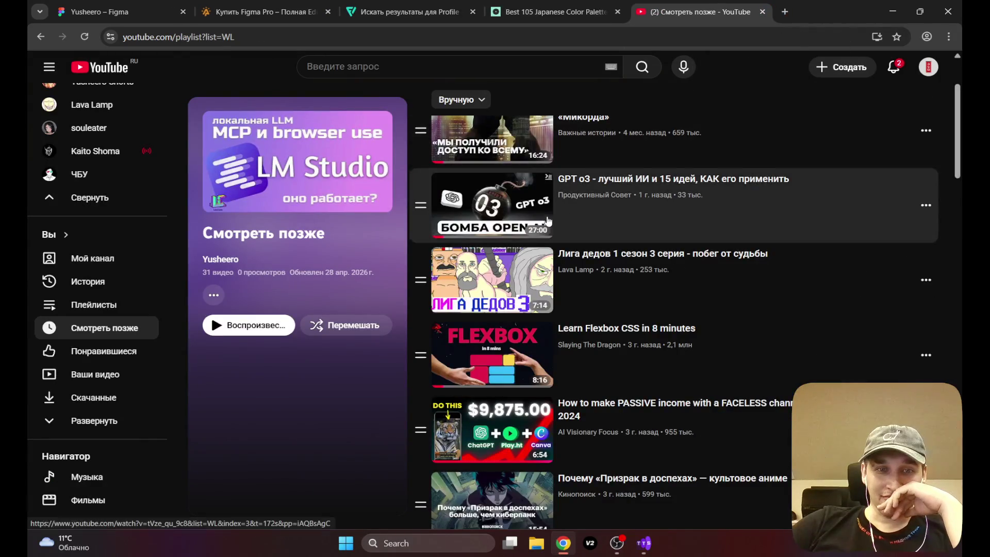
{"action": "scroll", "coordinate": [551, 230], "scroll_direction": "down", "scroll_amount": 8}
{"action": "scroll", "coordinate": [552, 230], "scroll_direction": "down", "scroll_amount": 3}
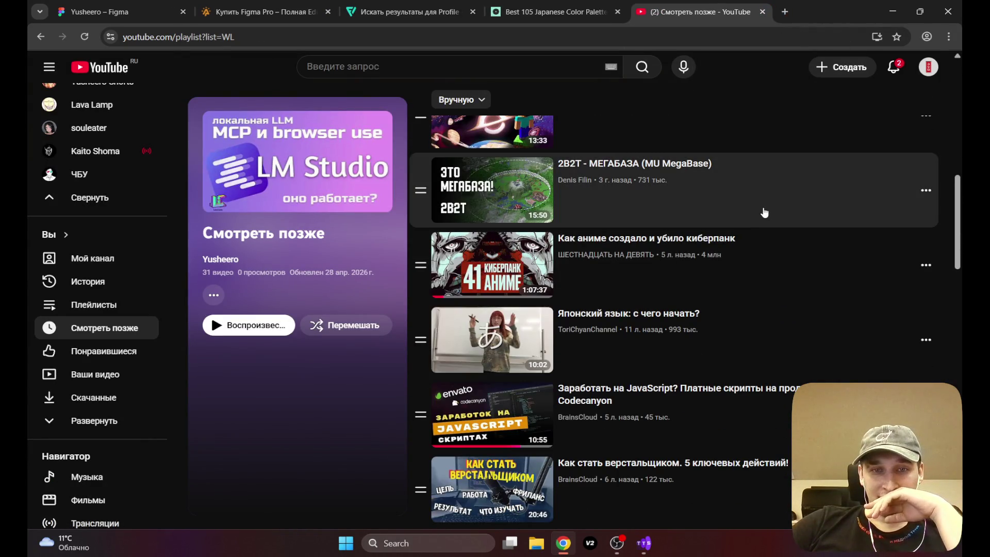
{"action": "scroll", "coordinate": [765, 212], "scroll_direction": "down", "scroll_amount": 3}
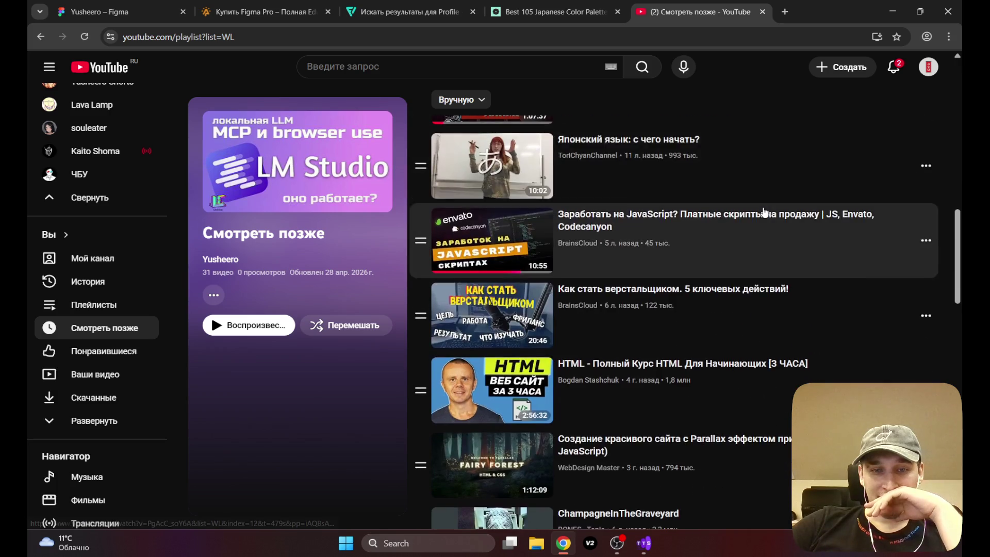
{"action": "scroll", "coordinate": [765, 213], "scroll_direction": "down", "scroll_amount": 2}
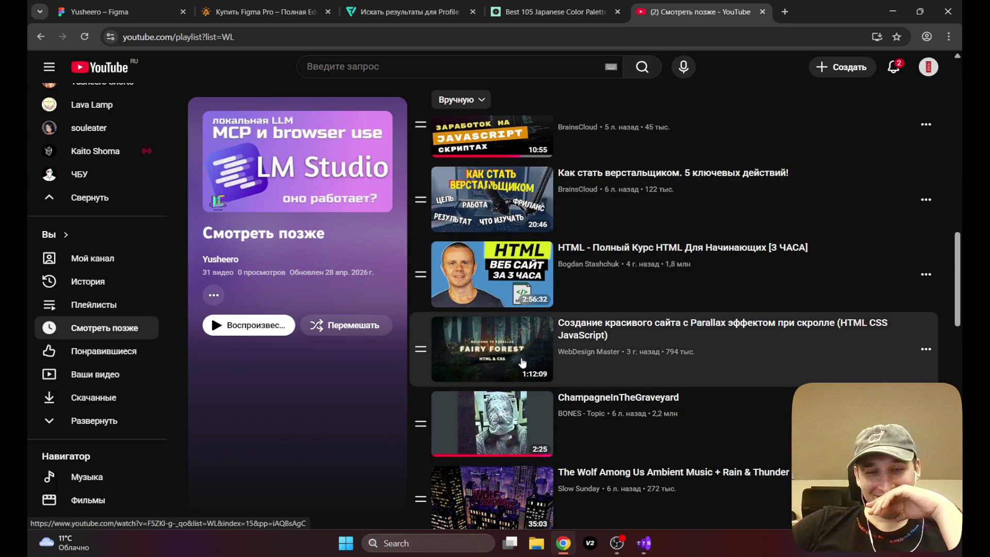
{"action": "scroll", "coordinate": [515, 359], "scroll_direction": "down", "scroll_amount": 2}
{"action": "scroll", "coordinate": [515, 359], "scroll_direction": "down", "scroll_amount": 1}
{"action": "scroll", "coordinate": [510, 273], "scroll_direction": "up", "scroll_amount": 3}
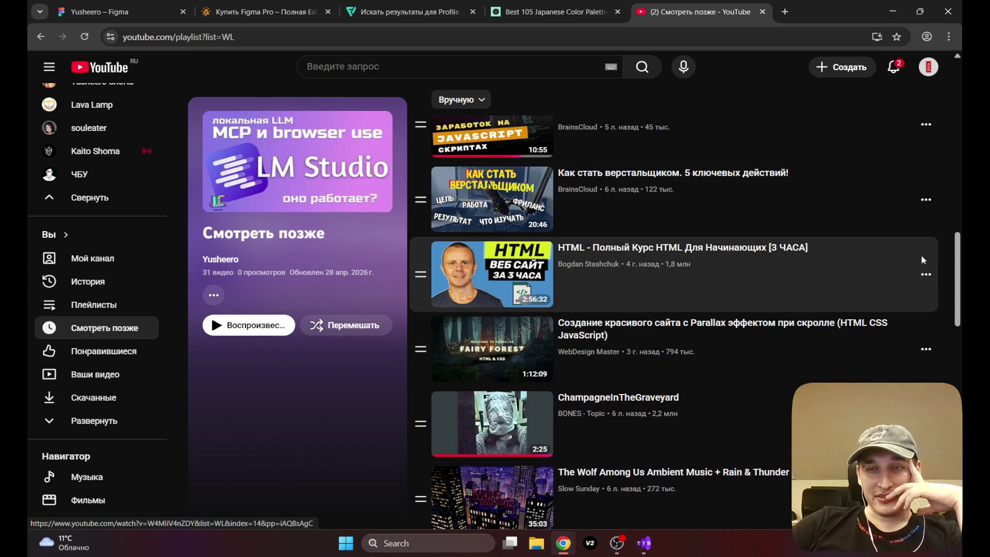
{"action": "left_click", "coordinate": [928, 276]}
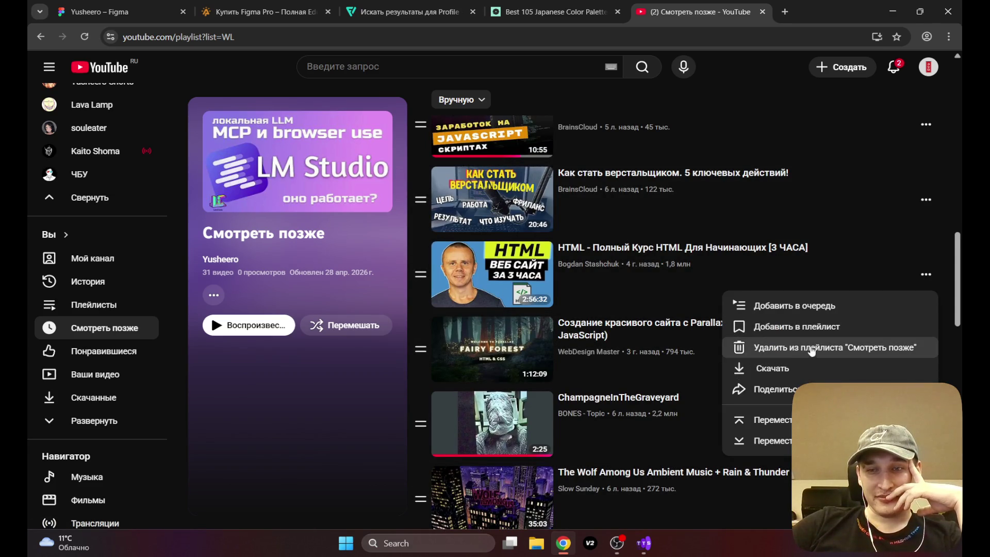
{"action": "left_click", "coordinate": [812, 349]}
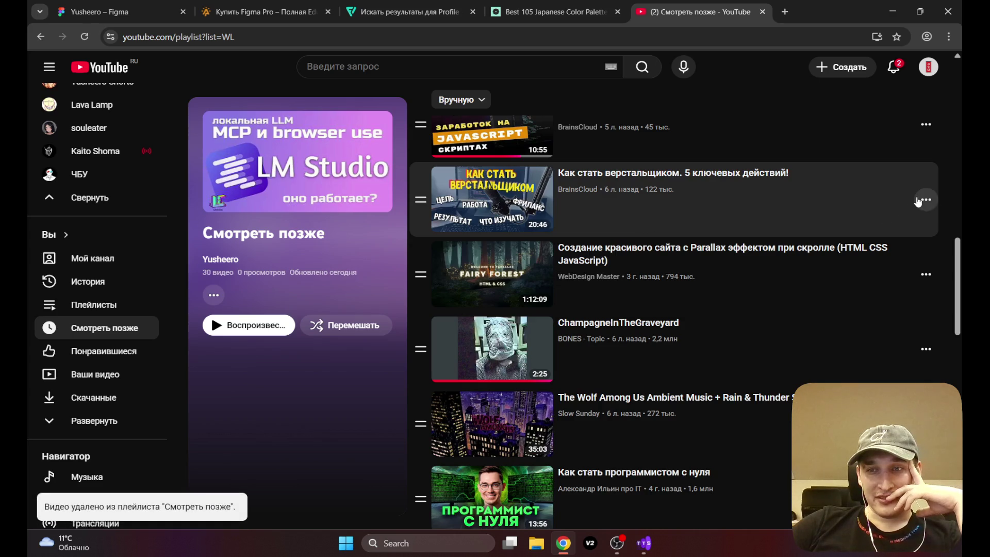
{"action": "left_click", "coordinate": [919, 202]}
{"action": "left_click", "coordinate": [781, 279]}
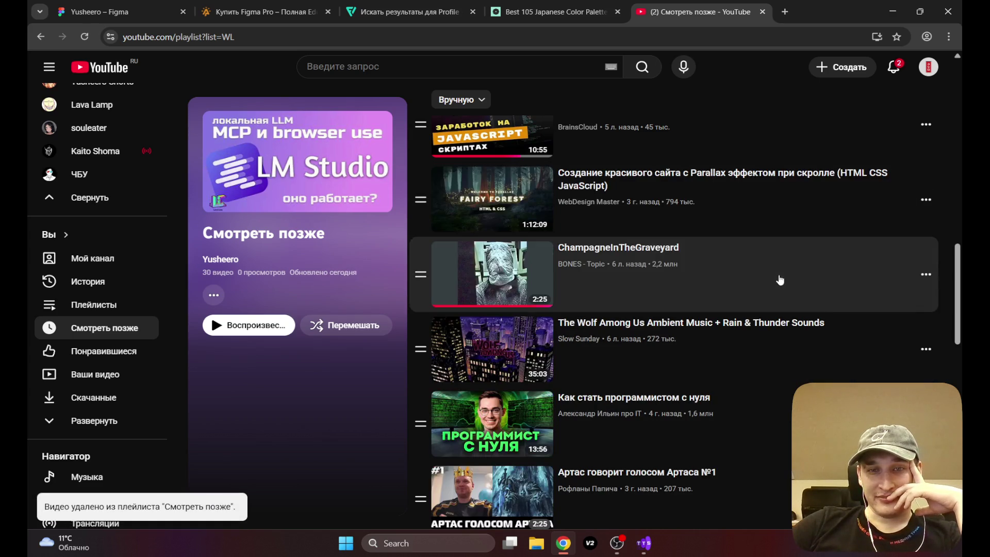
{"action": "scroll", "coordinate": [516, 258], "scroll_direction": "up", "scroll_amount": 3}
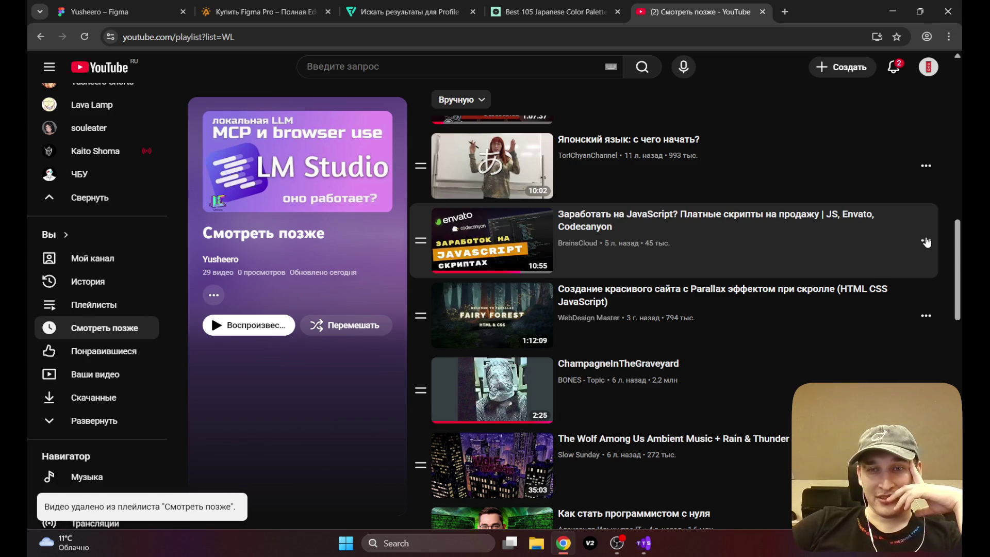
{"action": "left_click", "coordinate": [926, 241]}
{"action": "left_click", "coordinate": [798, 321]}
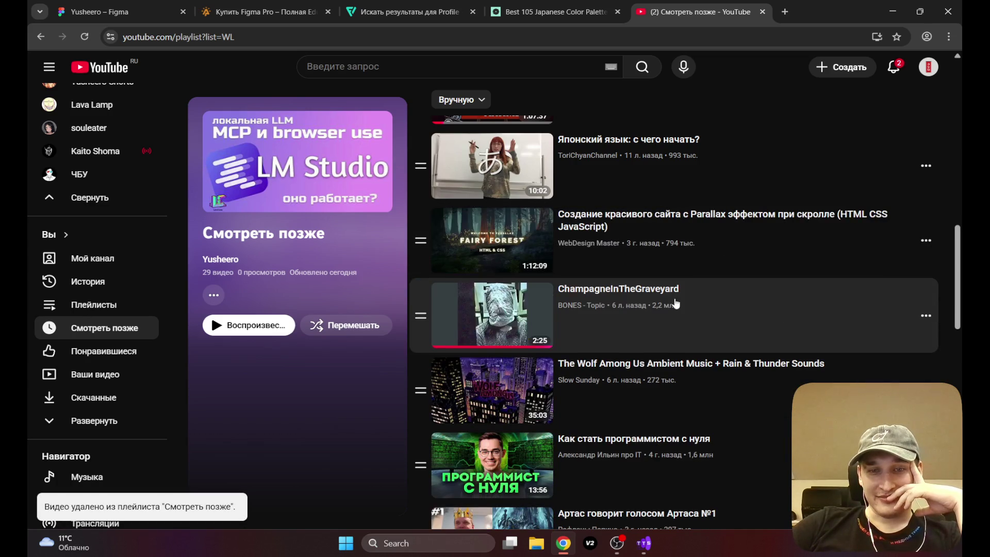
Step: Remove the Android editing apps, Star Wars career and Palpatine videos from Watch Later
{"action": "scroll", "coordinate": [677, 304], "scroll_direction": "down", "scroll_amount": 7}
{"action": "scroll", "coordinate": [619, 361], "scroll_direction": "down", "scroll_amount": 8}
{"action": "scroll", "coordinate": [571, 433], "scroll_direction": "down", "scroll_amount": 2}
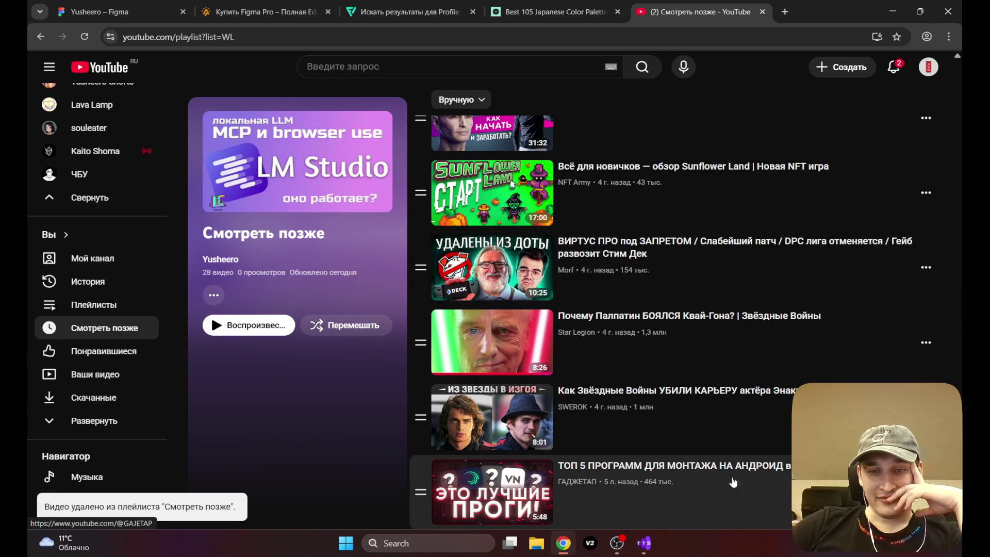
{"action": "left_click", "coordinate": [926, 492]}
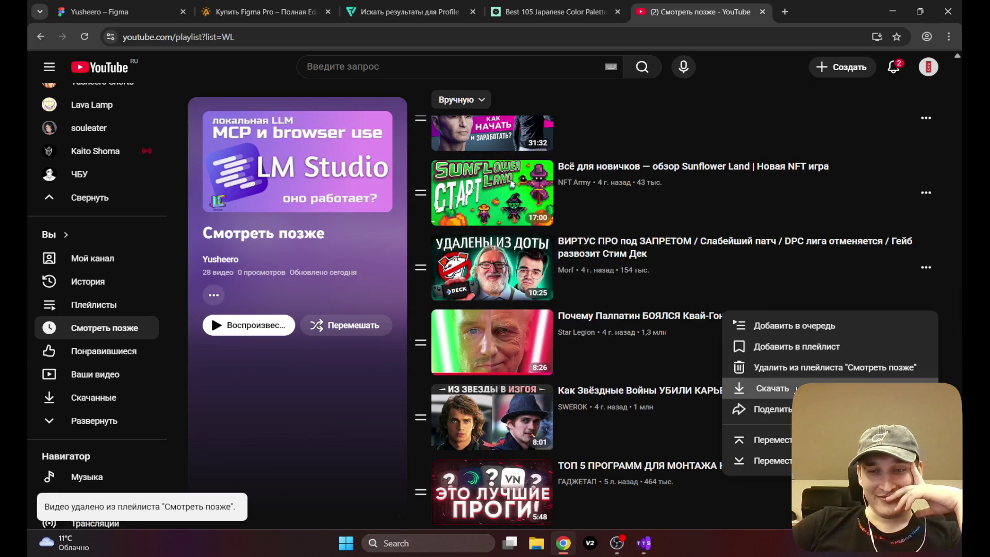
{"action": "left_click", "coordinate": [798, 369]}
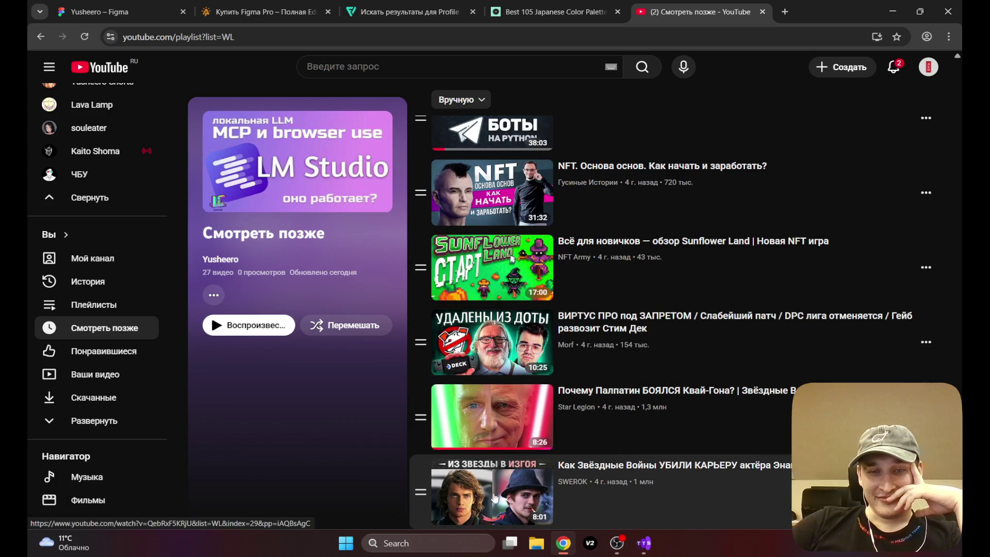
{"action": "left_click", "coordinate": [926, 492]}
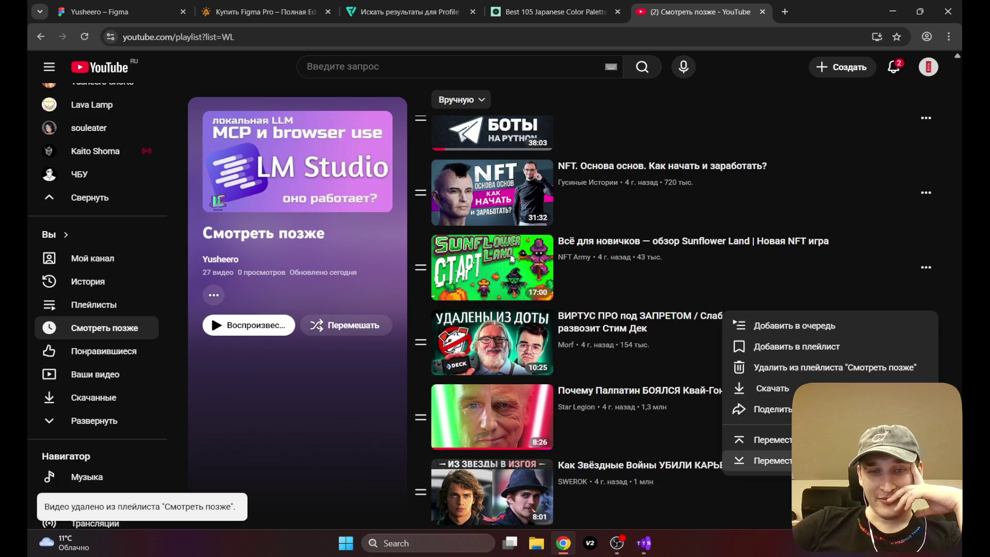
{"action": "left_click", "coordinate": [807, 369]}
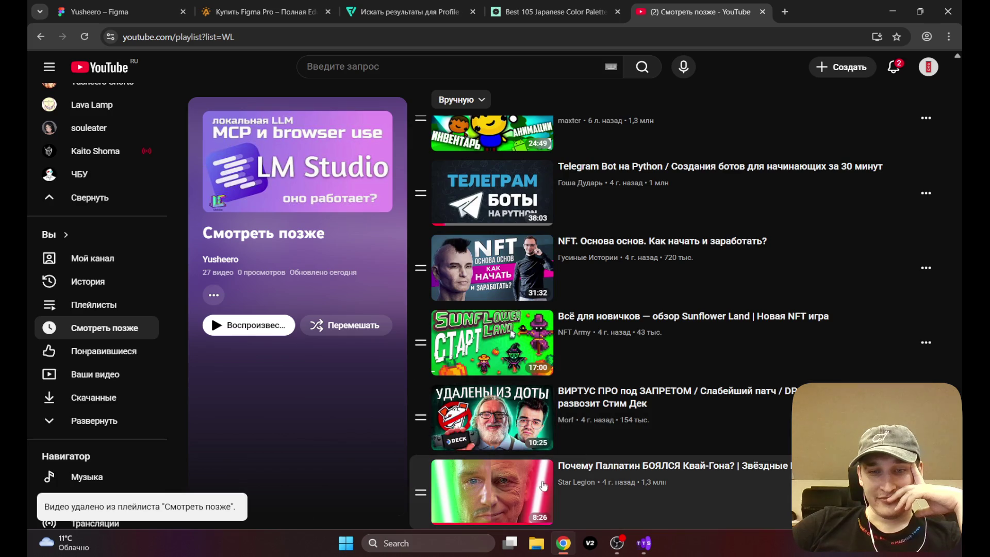
{"action": "left_click", "coordinate": [927, 493]}
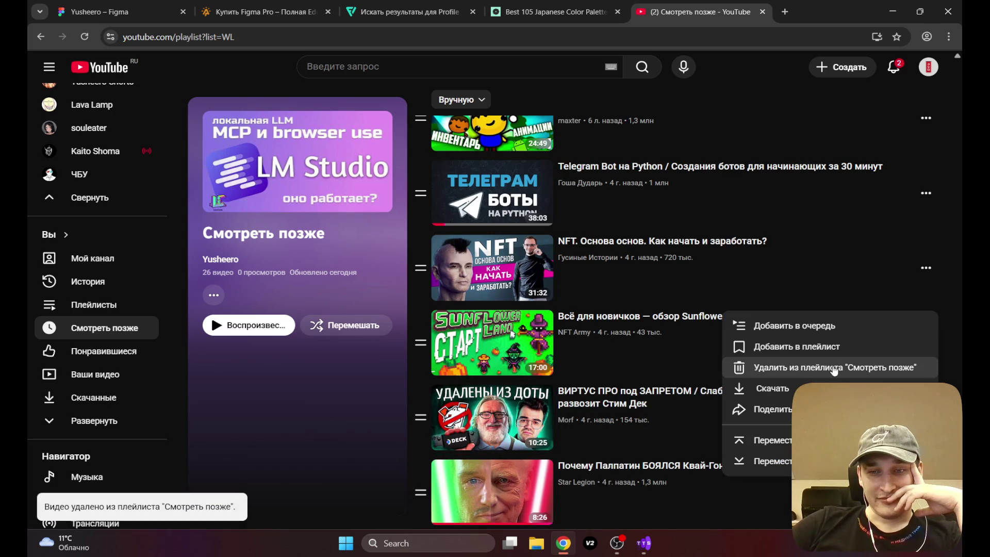
{"action": "left_click", "coordinate": [831, 369]}
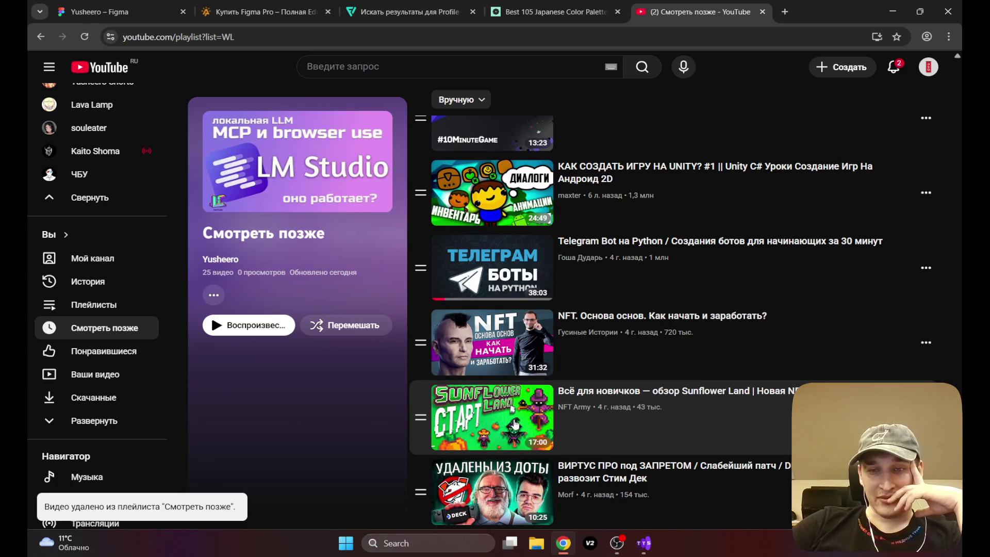
{"action": "scroll", "coordinate": [513, 424], "scroll_direction": "up", "scroll_amount": 2}
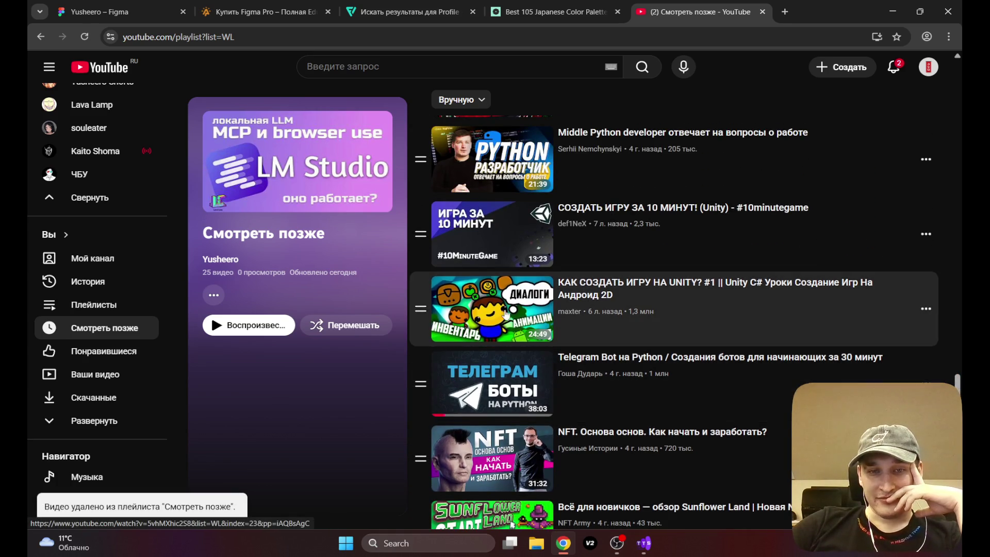
{"action": "scroll", "coordinate": [515, 392], "scroll_direction": "up", "scroll_amount": 1}
{"action": "scroll", "coordinate": [517, 368], "scroll_direction": "up", "scroll_amount": 3}
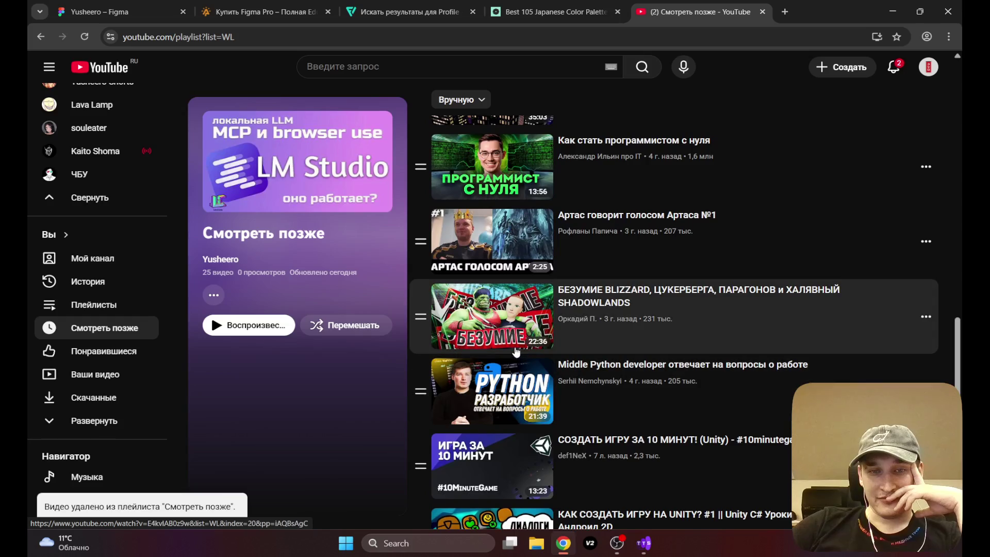
{"action": "scroll", "coordinate": [593, 310], "scroll_direction": "up", "scroll_amount": 2}
{"action": "scroll", "coordinate": [516, 350], "scroll_direction": "up", "scroll_amount": 2}
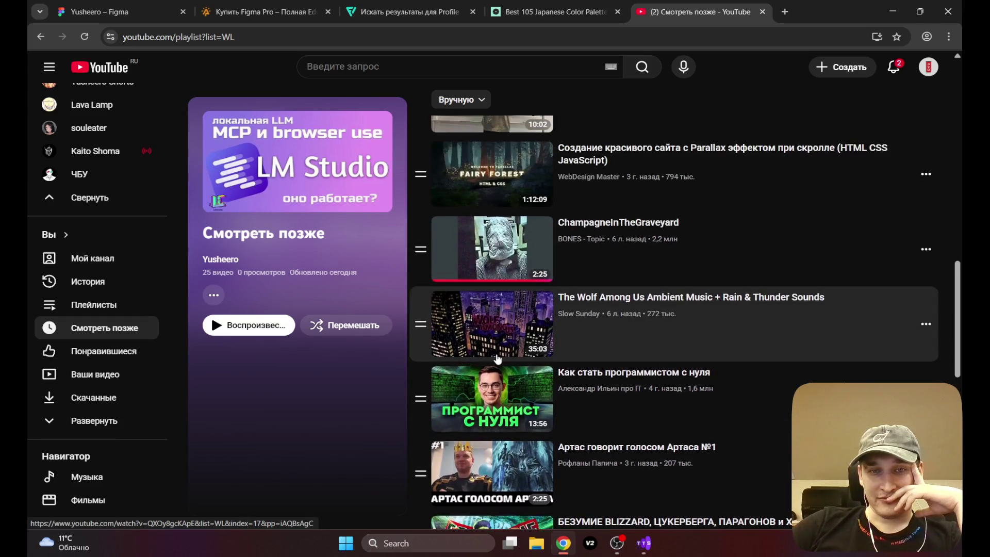
{"action": "scroll", "coordinate": [498, 360], "scroll_direction": "up", "scroll_amount": 4}
{"action": "scroll", "coordinate": [498, 359], "scroll_direction": "up", "scroll_amount": 4}
{"action": "scroll", "coordinate": [498, 359], "scroll_direction": "up", "scroll_amount": 2}
{"action": "scroll", "coordinate": [498, 360], "scroll_direction": "up", "scroll_amount": 6}
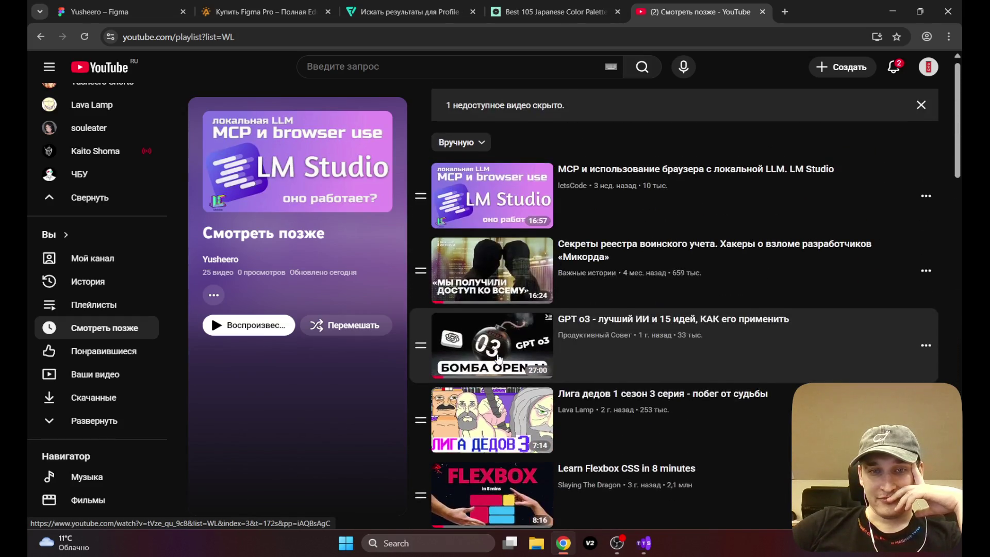
{"action": "scroll", "coordinate": [498, 360], "scroll_direction": "down", "scroll_amount": 5}
{"action": "scroll", "coordinate": [498, 359], "scroll_direction": "down", "scroll_amount": 1}
Step: Play the 'Призрак в доспехах' video from Watch Later, restarted at 0:00, in fullscreen
{"action": "left_click", "coordinate": [498, 336]}
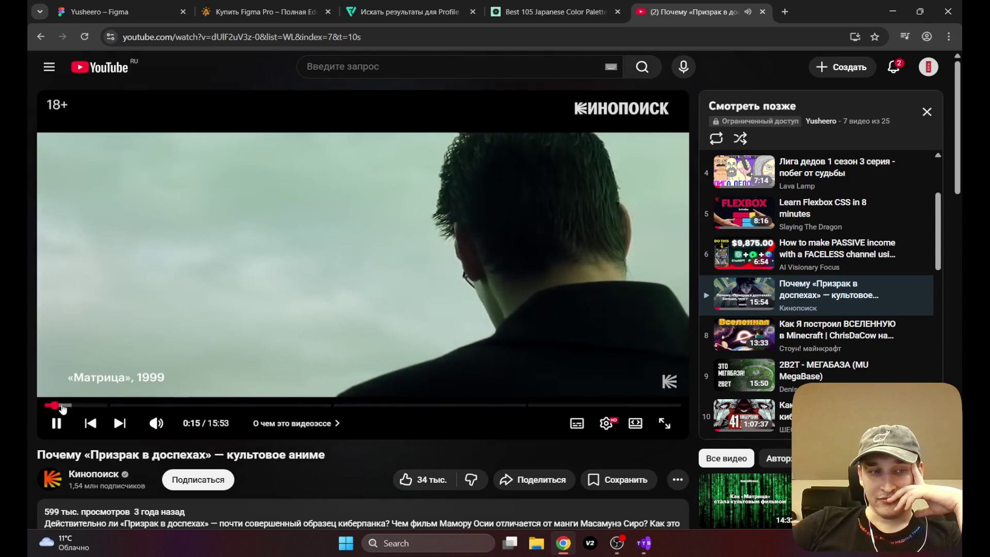
{"action": "left_click", "coordinate": [46, 405]}
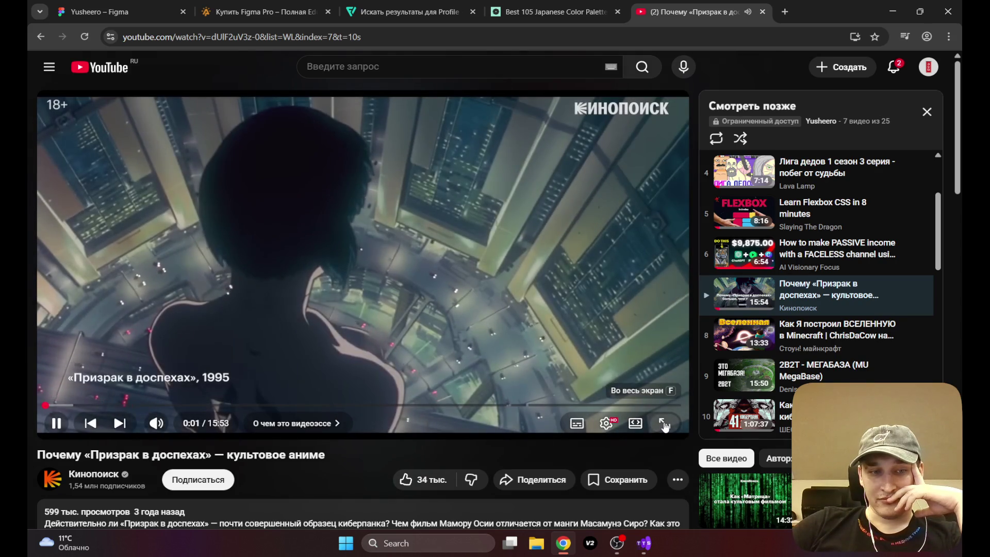
{"action": "left_click", "coordinate": [664, 424]}
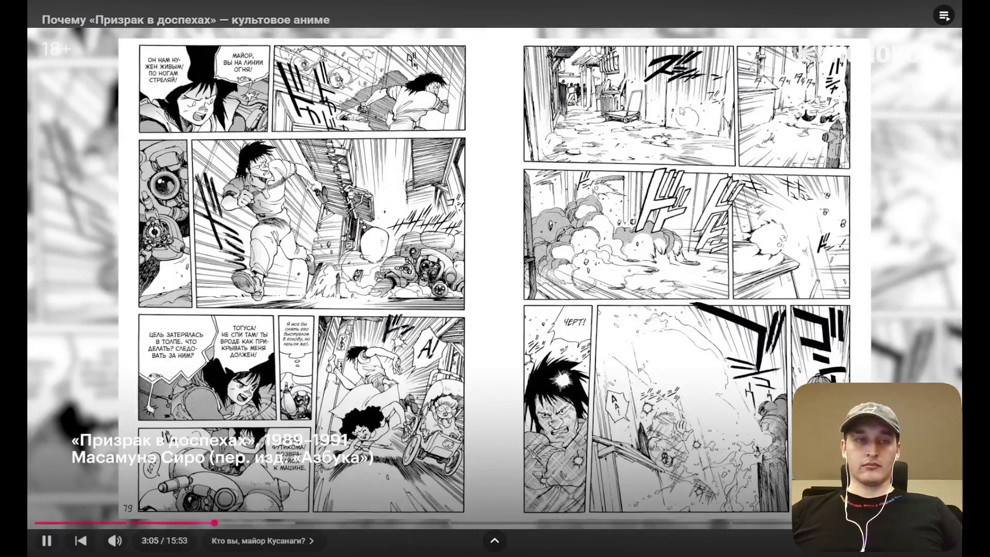
Step: Exit fullscreen, close the YouTube video tab, and switch back to the Figma tab
{"action": "double_click", "coordinate": [504, 239]}
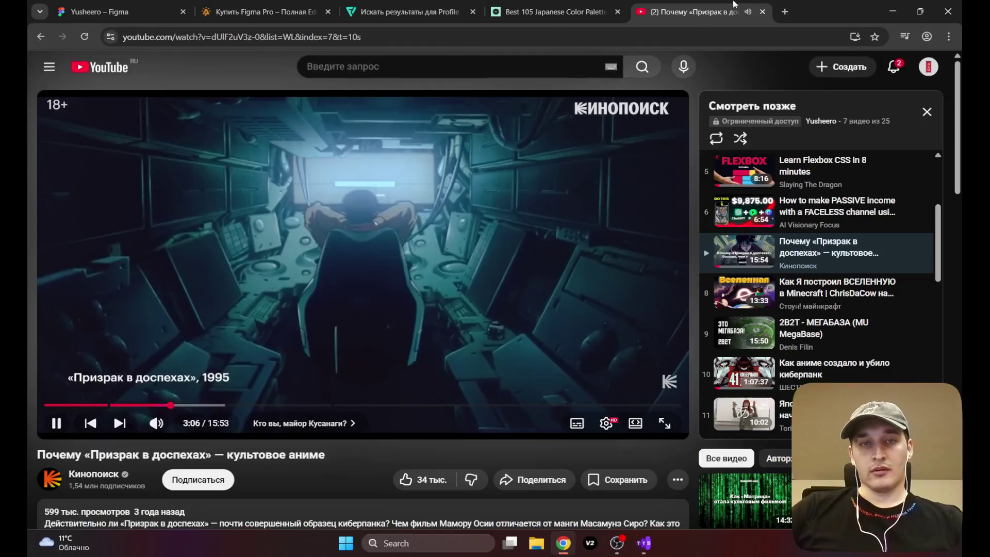
{"action": "left_click", "coordinate": [763, 12]}
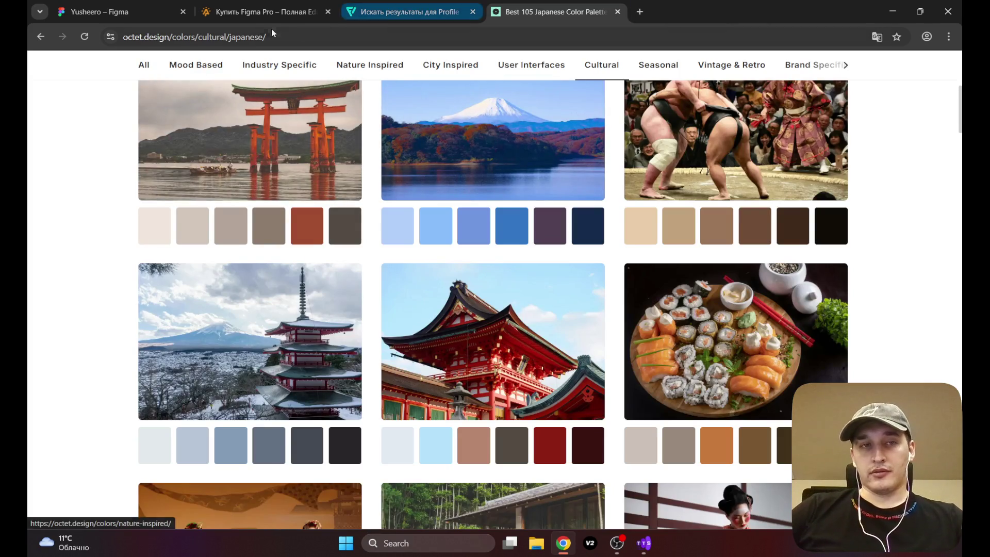
{"action": "left_click", "coordinate": [162, 4]}
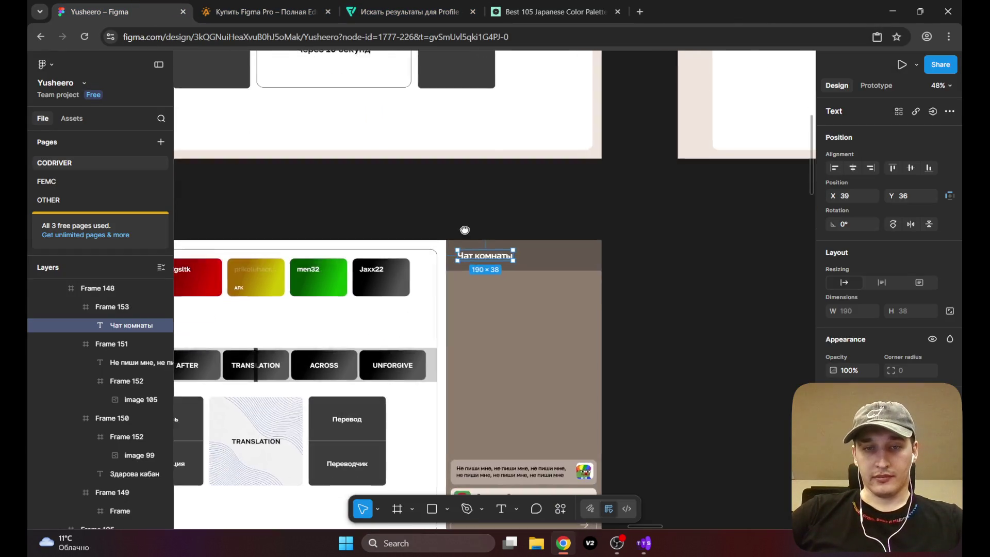
Step: Pan and zoom around the room chat frame, clearing the Чат комнаты text selection
{"action": "left_click_drag", "start_coordinate": [465, 227], "coordinate": [533, 161]}
{"action": "left_click", "coordinate": [696, 199]}
{"action": "scroll", "coordinate": [557, 265], "scroll_direction": "down", "scroll_amount": 2}
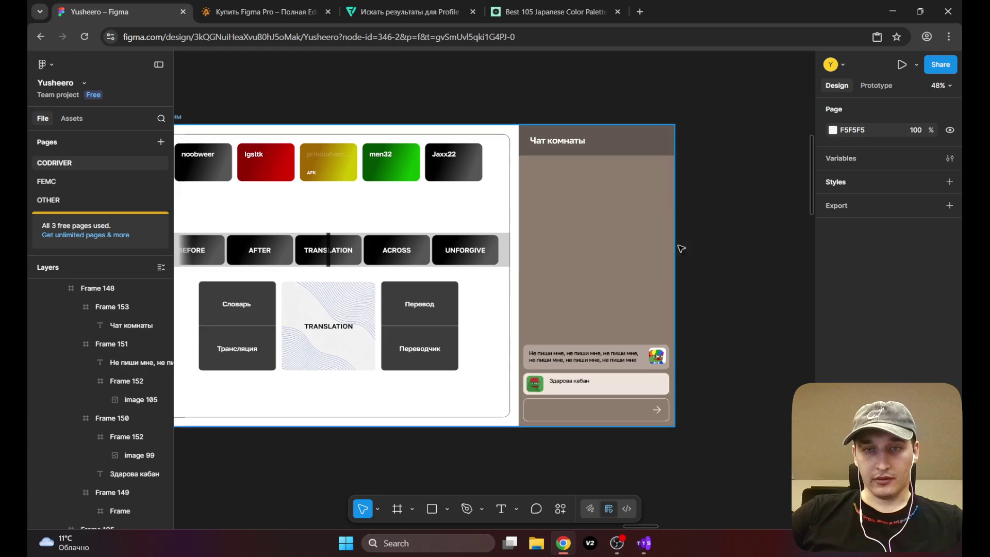
{"action": "scroll", "coordinate": [404, 267], "scroll_direction": "up", "scroll_amount": 3, "text": "ctrl"}
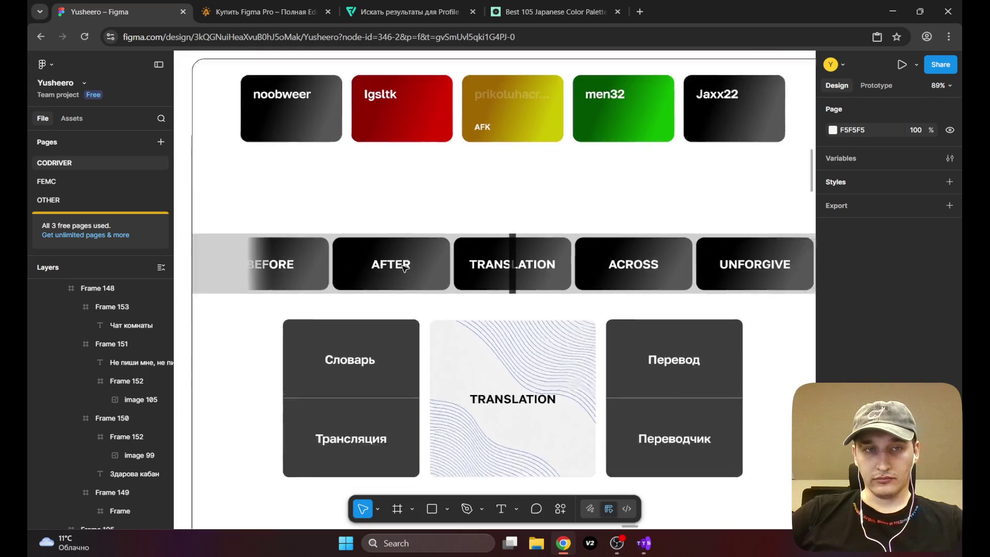
{"action": "scroll", "coordinate": [458, 262], "scroll_direction": "up", "scroll_amount": 2, "text": "ctrl"}
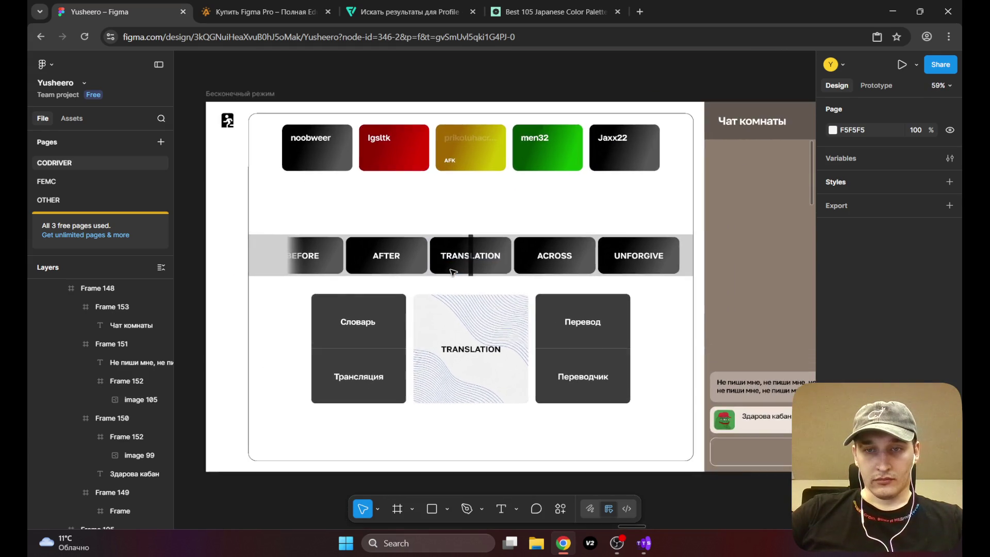
{"action": "scroll", "coordinate": [453, 269], "scroll_direction": "up", "scroll_amount": 3, "text": "ctrl"}
{"action": "scroll", "coordinate": [453, 271], "scroll_direction": "down", "scroll_amount": 2, "text": "ctrl"}
{"action": "scroll", "coordinate": [440, 239], "scroll_direction": "down", "scroll_amount": 2, "text": "ctrl"}
{"action": "scroll", "coordinate": [443, 238], "scroll_direction": "down", "scroll_amount": 4, "text": "ctrl"}
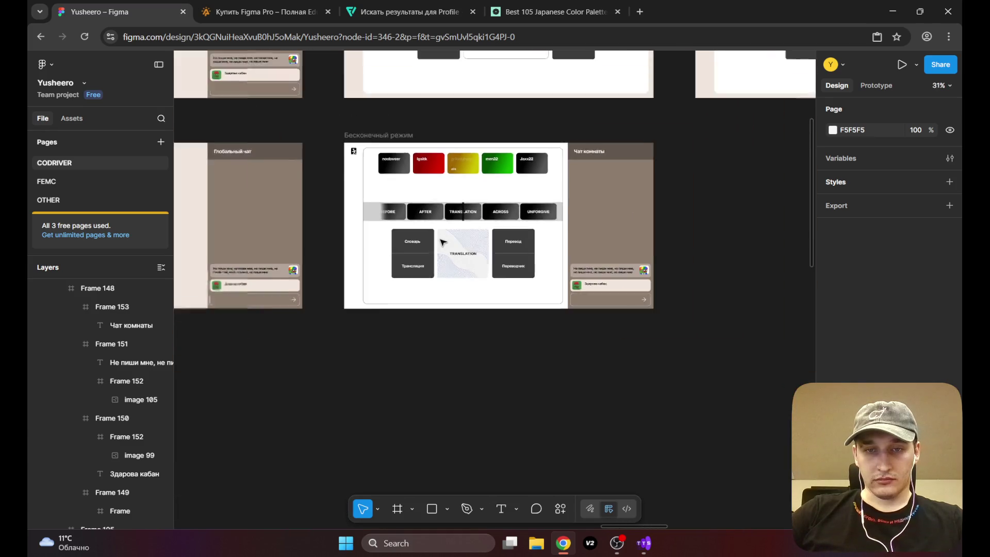
Step: Navigate to the Рейтинговый режим (Ожидание начала игры) frame and zoom in on it
{"action": "left_click_drag", "start_coordinate": [494, 178], "coordinate": [382, 364]}
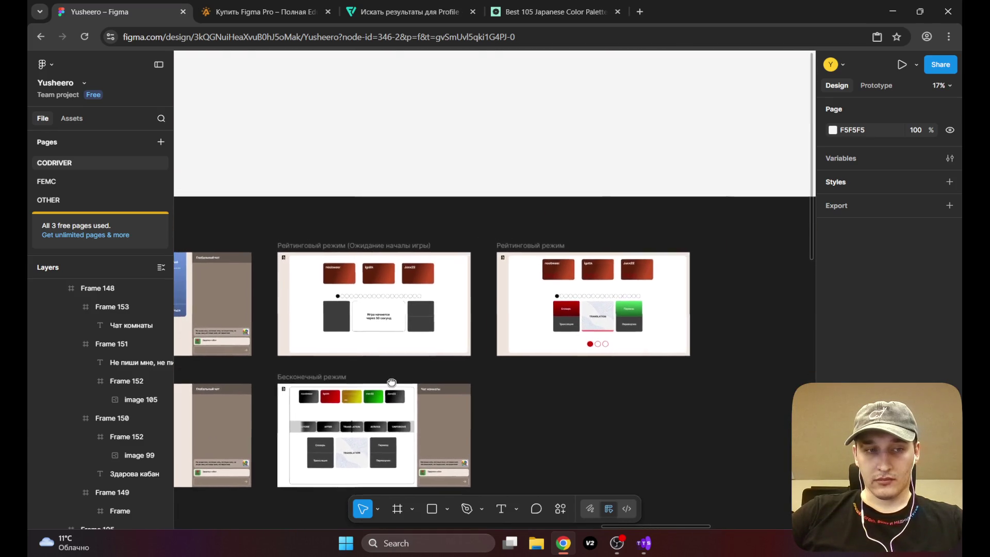
{"action": "scroll", "coordinate": [346, 351], "scroll_direction": "up", "scroll_amount": 4, "text": "ctrl"}
{"action": "scroll", "coordinate": [345, 351], "scroll_direction": "up", "scroll_amount": 3, "text": "ctrl"}
{"action": "left_click_drag", "start_coordinate": [602, 270], "coordinate": [317, 341]}
{"action": "left_click_drag", "start_coordinate": [671, 334], "coordinate": [467, 334]}
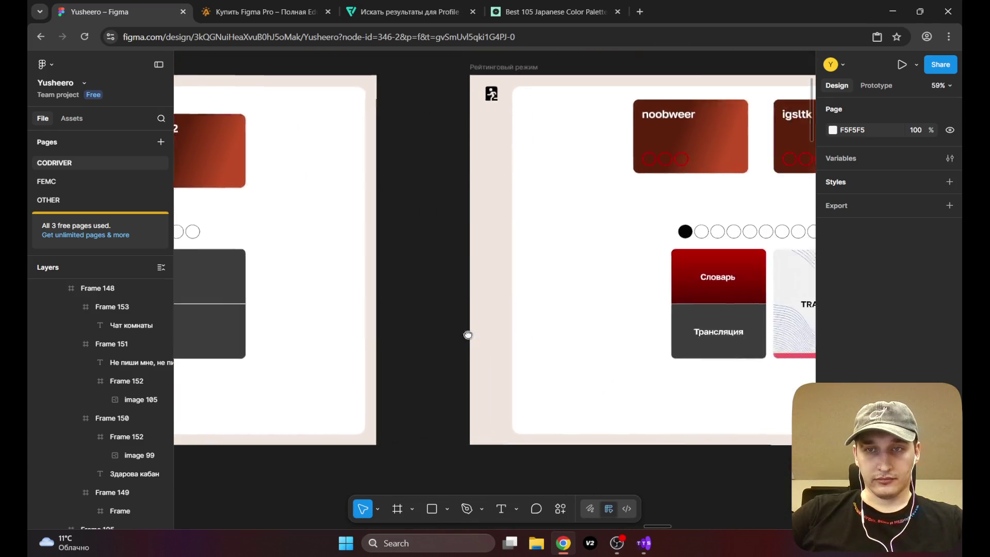
{"action": "mouse_move", "coordinate": [546, 325]}
{"action": "left_mouse_down"}
{"action": "mouse_move", "coordinate": [279, 321]}
{"action": "mouse_move", "coordinate": [373, 301]}
{"action": "mouse_move", "coordinate": [741, 314]}
{"action": "left_mouse_up"}
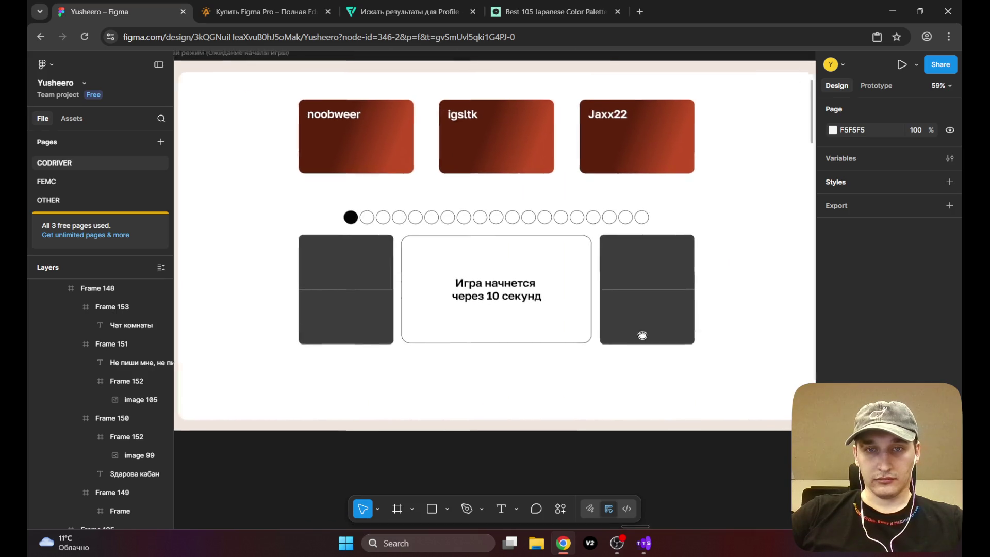
{"action": "left_click_drag", "start_coordinate": [639, 334], "coordinate": [720, 386]}
{"action": "scroll", "coordinate": [325, 163], "scroll_direction": "up", "scroll_amount": 2, "text": "ctrl"}
Step: Select a player card inside the waiting-for-start frame
{"action": "left_click", "coordinate": [386, 218]}
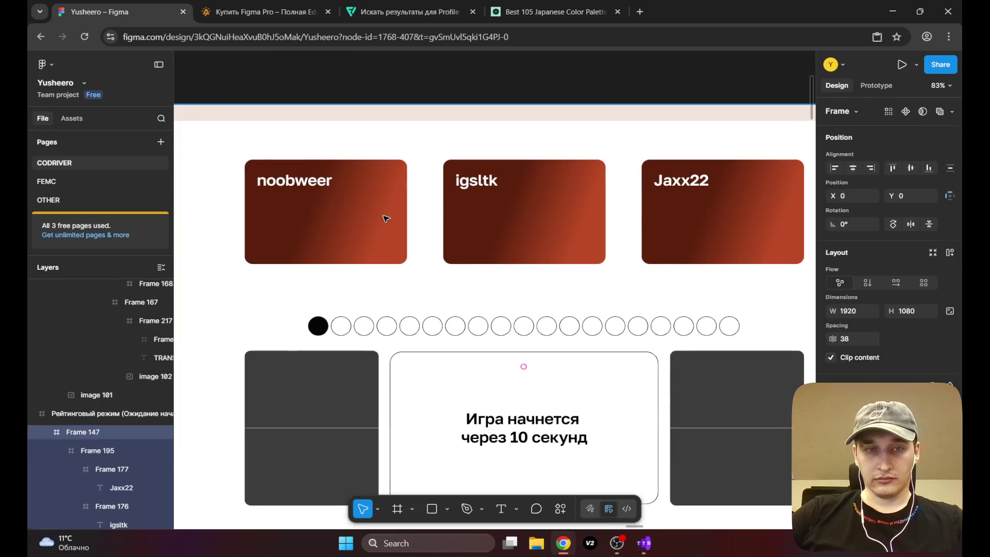
{"action": "double_click", "coordinate": [386, 223]}
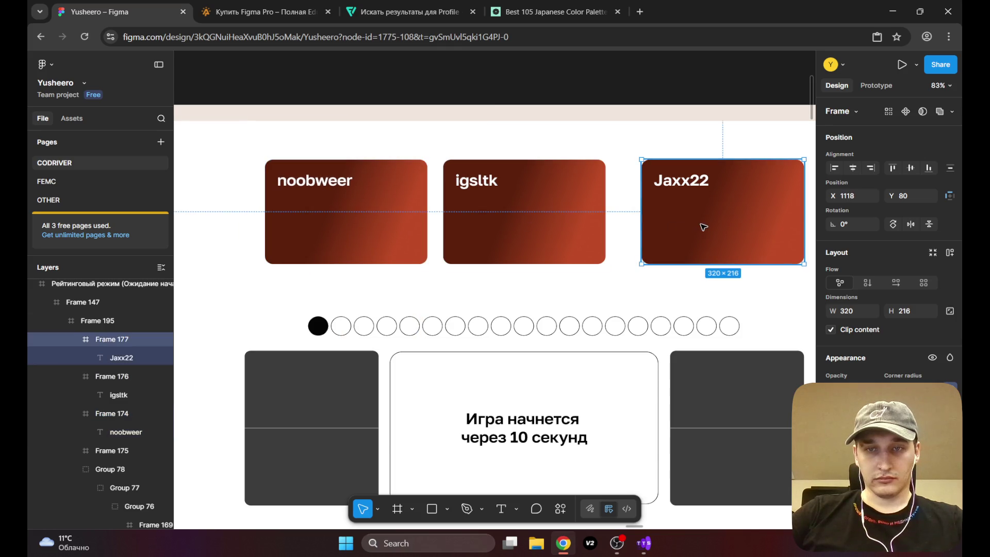
{"action": "scroll", "coordinate": [678, 227], "scroll_direction": "down", "scroll_amount": 5, "text": "ctrl"}
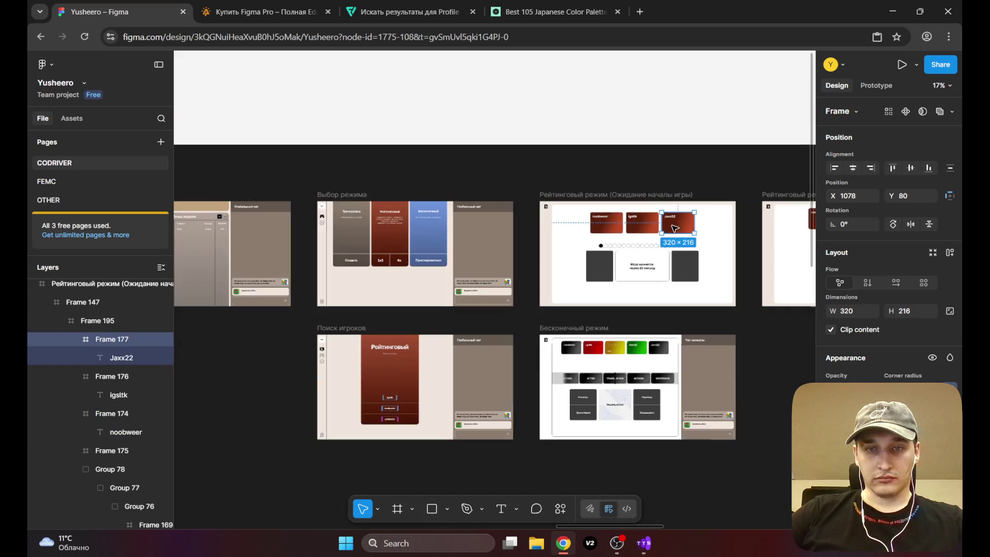
Step: Deselect and pan to the rating-mode frame with Словарь, TRANSLATION and Перевод cards
{"action": "left_click", "coordinate": [596, 98]}
{"action": "scroll", "coordinate": [516, 284], "scroll_direction": "up", "scroll_amount": 5, "text": "ctrl"}
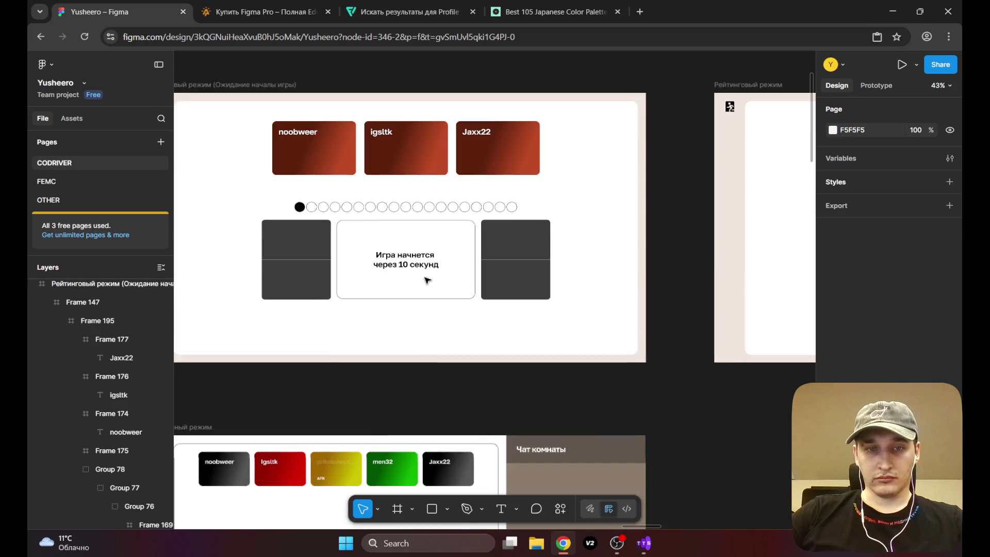
{"action": "scroll", "coordinate": [263, 257], "scroll_direction": "right", "scroll_amount": 5}
{"action": "scroll", "coordinate": [467, 266], "scroll_direction": "down", "scroll_amount": 2}
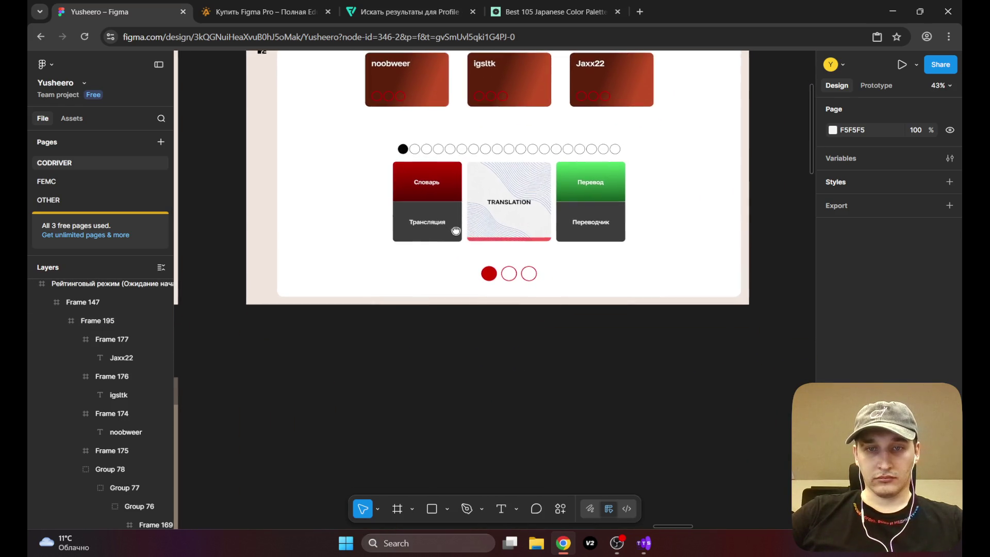
{"action": "left_click_drag", "start_coordinate": [424, 265], "coordinate": [791, 119]}
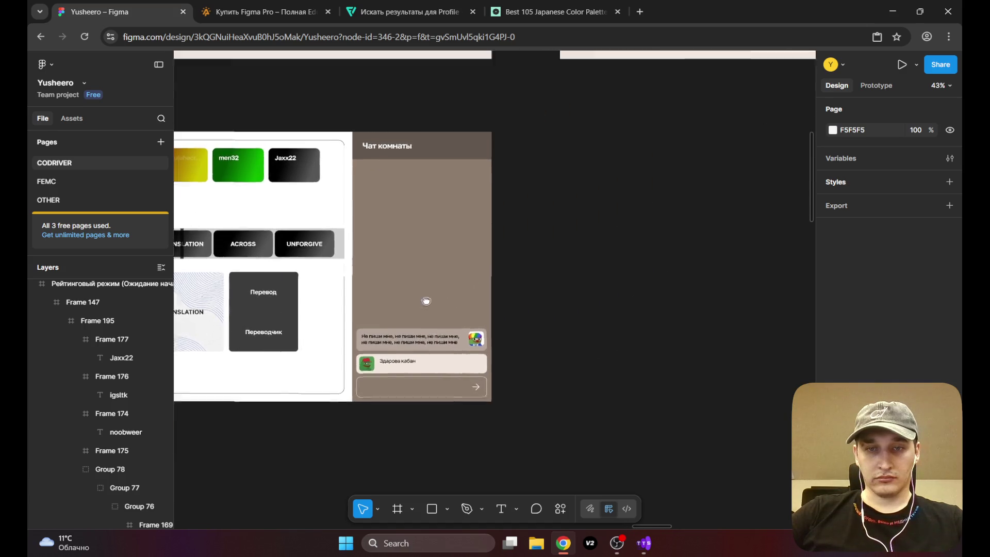
{"action": "scroll", "coordinate": [572, 236], "scroll_direction": "right", "scroll_amount": 3}
{"action": "scroll", "coordinate": [725, 182], "scroll_direction": "up", "scroll_amount": 5}
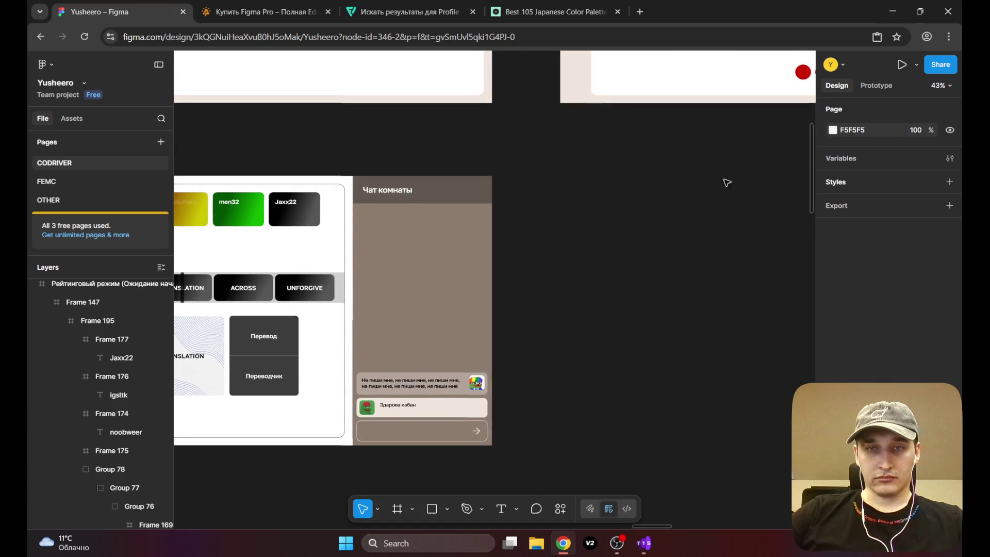
{"action": "scroll", "coordinate": [407, 367], "scroll_direction": "up", "scroll_amount": 10}
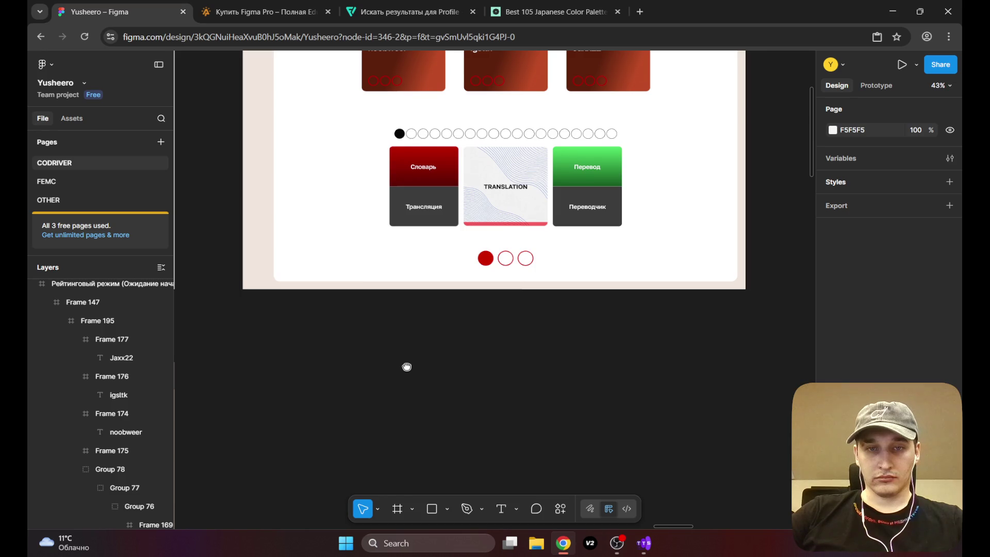
Step: Zoom in close on the TRANSLATION card and the red bar along its bottom
{"action": "mouse_move", "coordinate": [407, 367]}
{"action": "left_mouse_down"}
{"action": "mouse_move", "coordinate": [398, 411]}
{"action": "mouse_move", "coordinate": [442, 313]}
{"action": "left_mouse_up"}
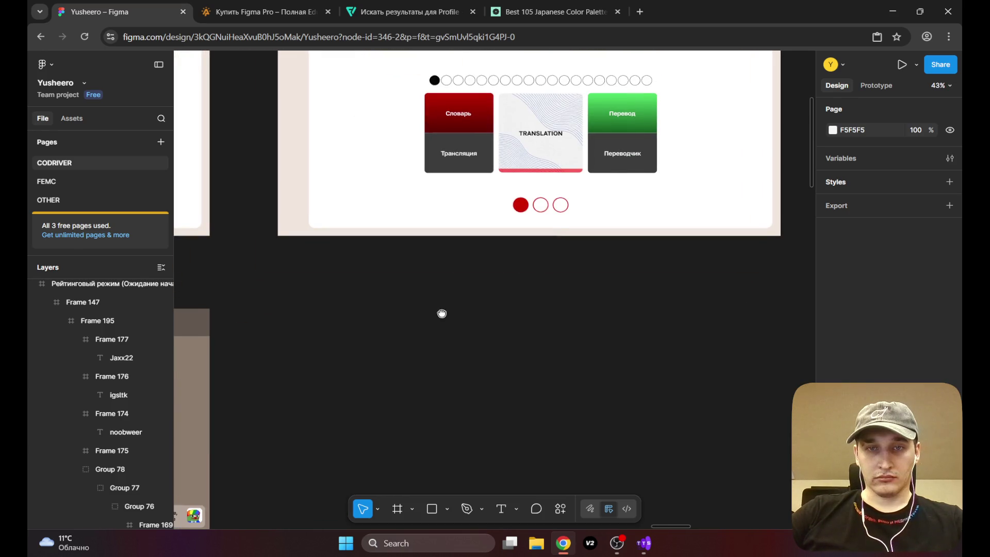
{"action": "left_click_drag", "start_coordinate": [442, 313], "coordinate": [250, 442]}
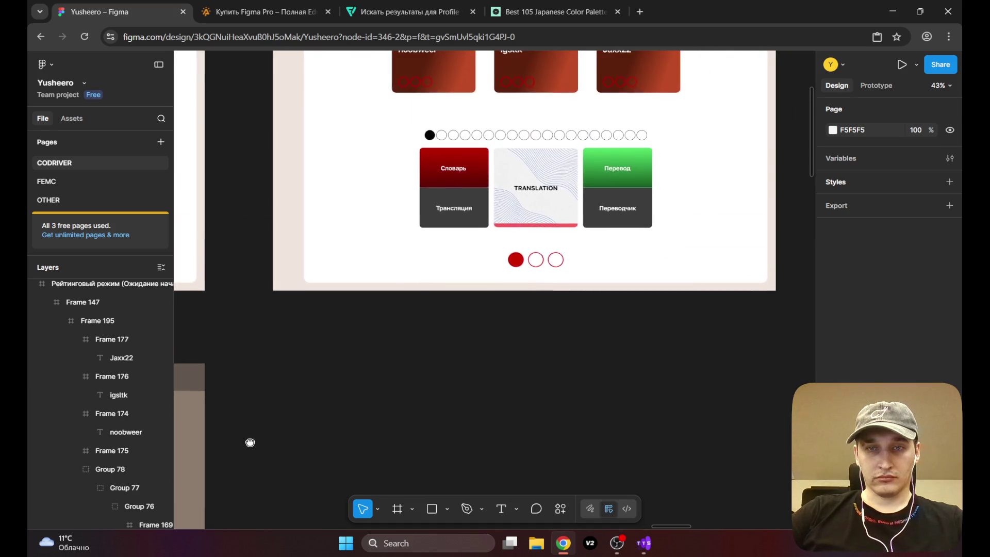
{"action": "scroll", "coordinate": [481, 320], "scroll_direction": "up", "scroll_amount": 10}
Step: Pull the red bar out from under TRANSLATION and shorten it to a 51-wide segment
{"action": "left_click", "coordinate": [498, 253]}
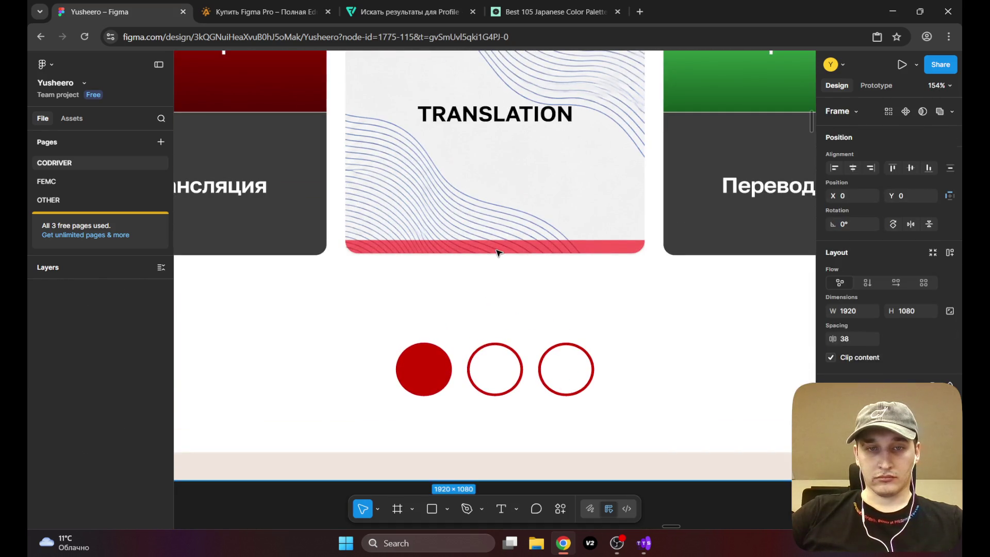
{"action": "left_click", "coordinate": [498, 246]}
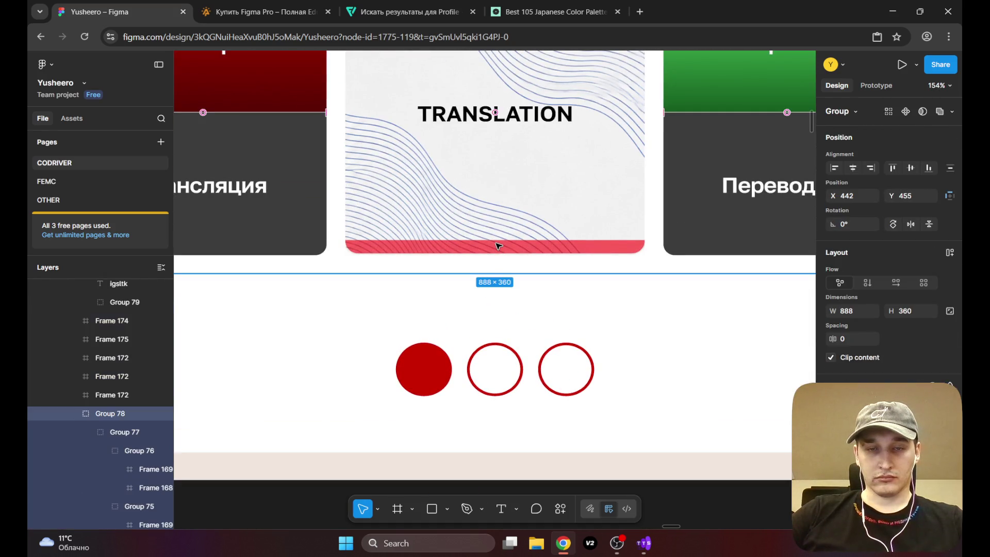
{"action": "double_click", "coordinate": [463, 251]}
{"action": "double_click", "coordinate": [463, 252]}
{"action": "left_click_drag", "start_coordinate": [471, 250], "coordinate": [469, 263]}
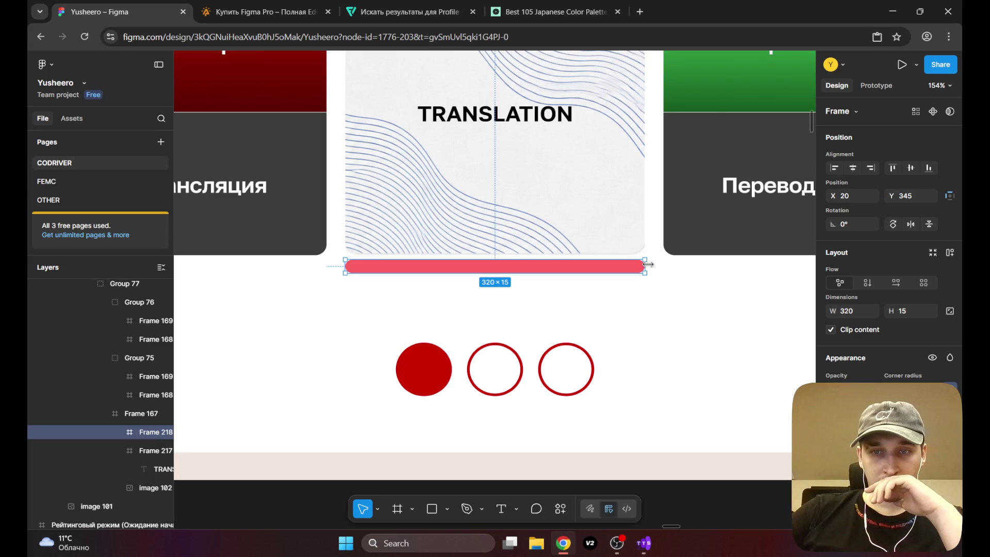
{"action": "left_click_drag", "start_coordinate": [580, 268], "coordinate": [401, 267]}
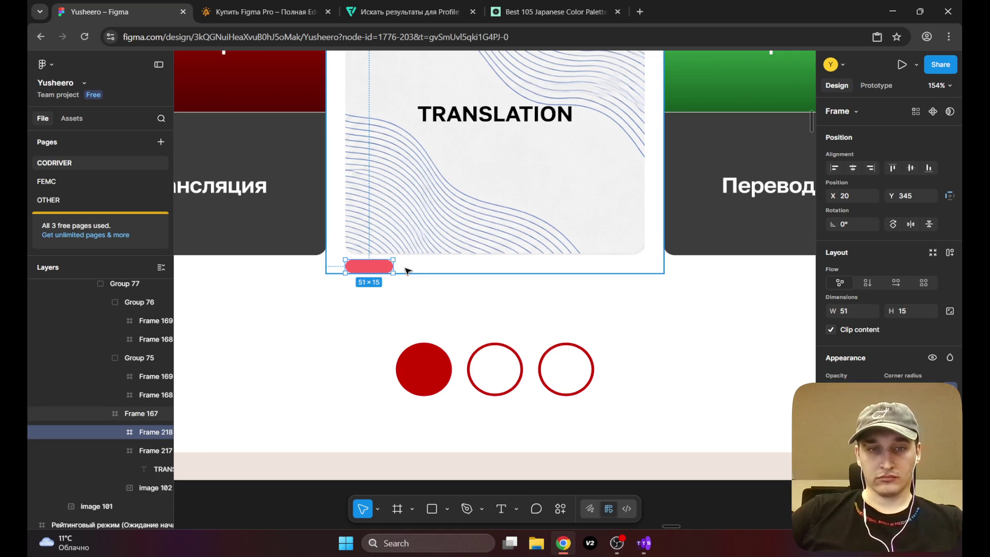
Step: Duplicate the segment into a row of five 51×15 red pills spaced 5 apart
{"action": "key", "text": "ctrl+d"}
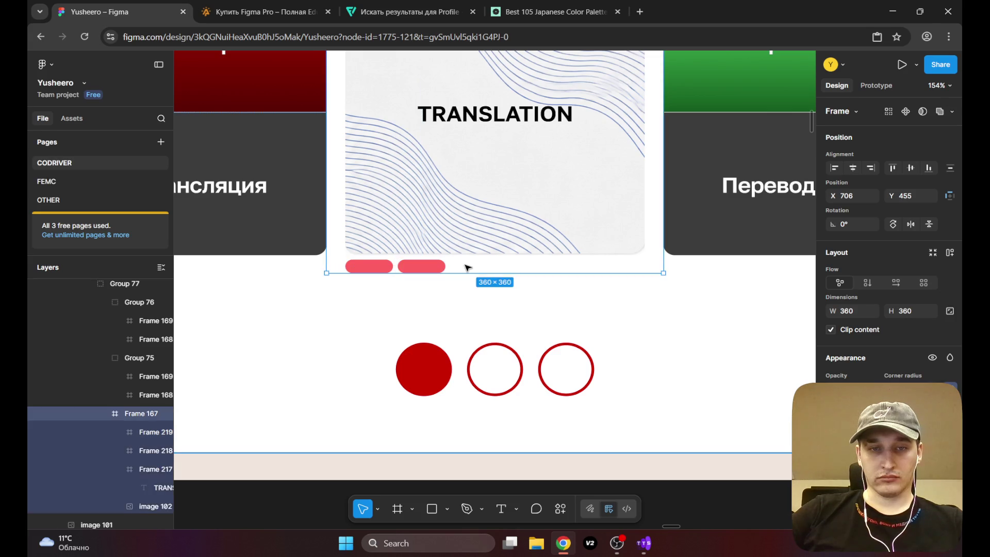
{"action": "left_click_drag", "start_coordinate": [422, 269], "coordinate": [382, 273]}
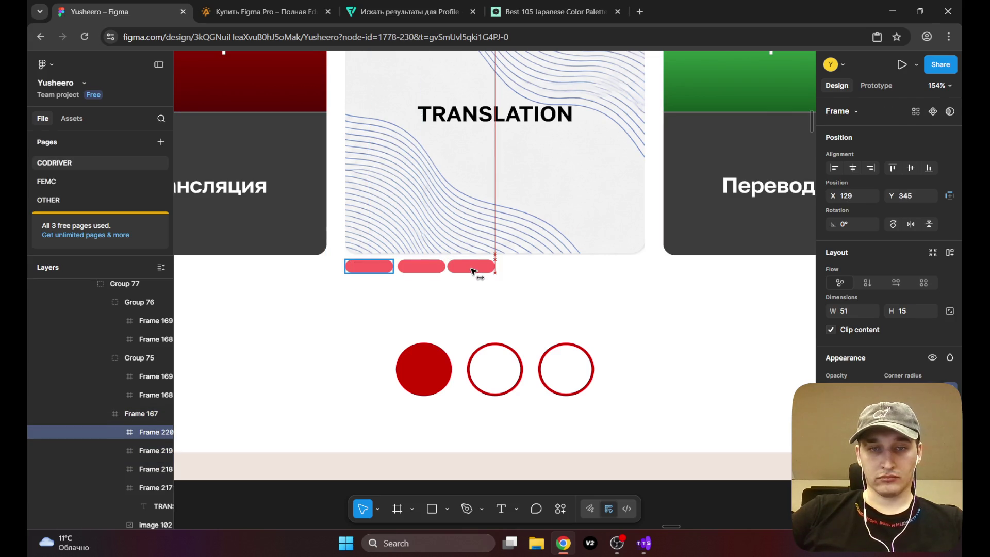
{"action": "key", "text": "ctrl+d"}
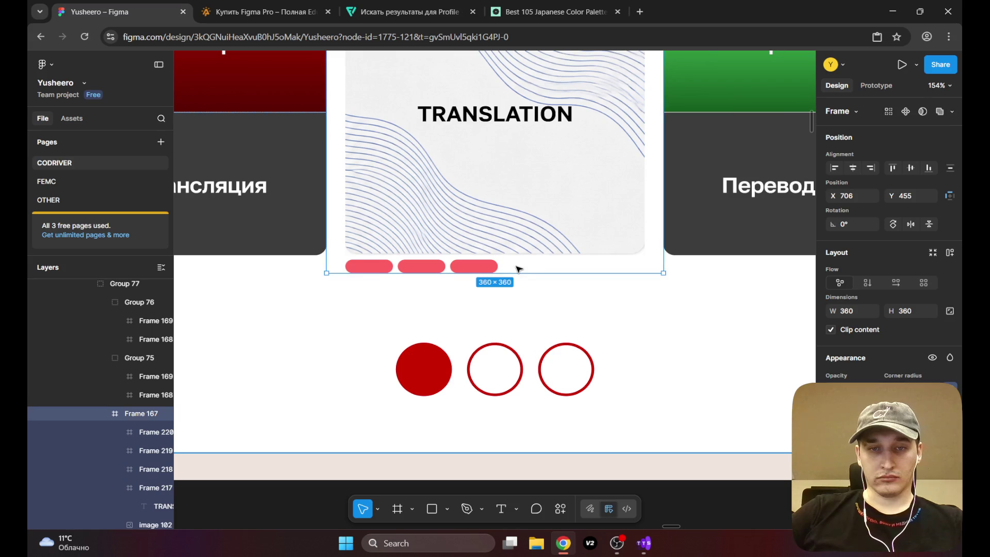
{"action": "left_click_drag", "start_coordinate": [480, 267], "coordinate": [371, 276]}
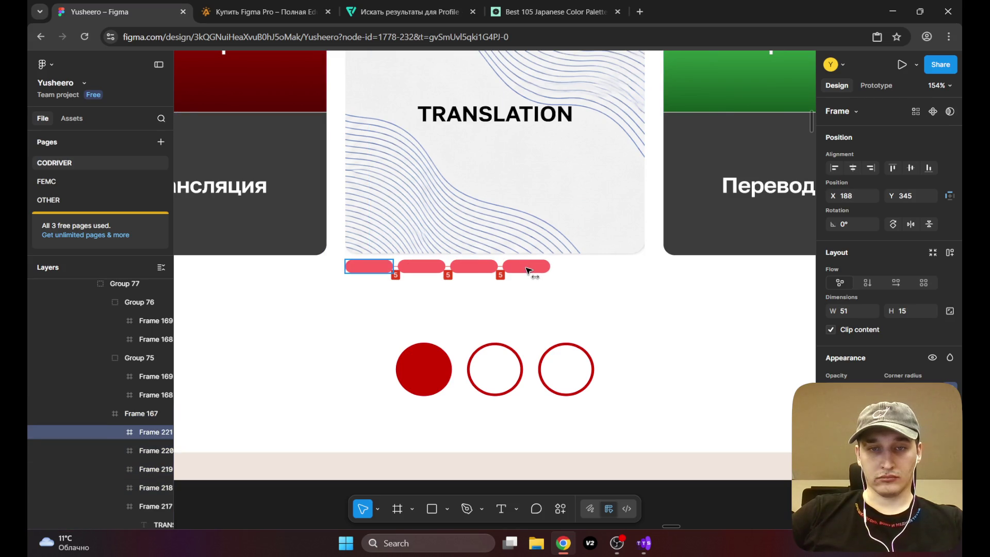
{"action": "key", "text": "ctrl+d"}
{"action": "left_click_drag", "start_coordinate": [526, 267], "coordinate": [370, 268]}
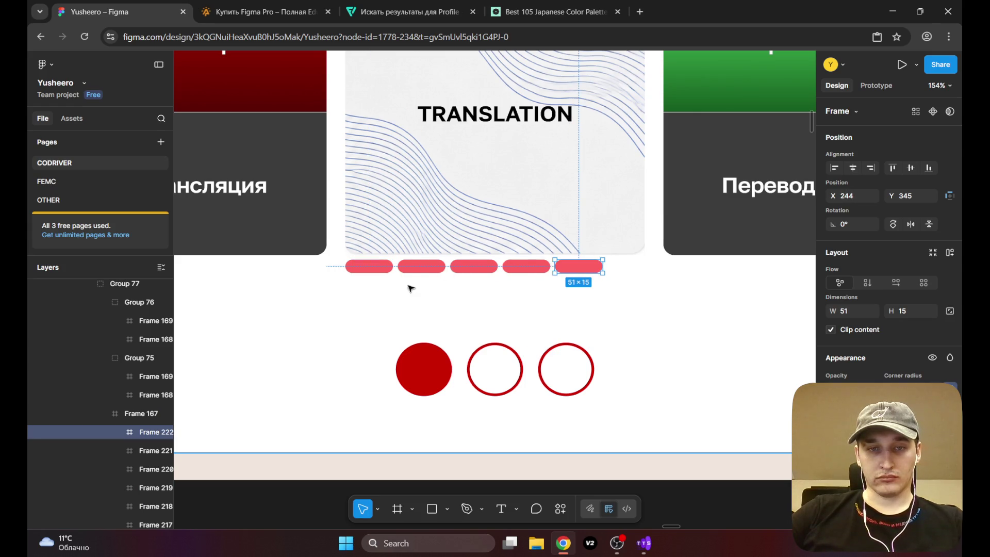
Step: Select all five red segment layers, Frame 218 through the rest, in the layers panel
{"action": "scroll", "coordinate": [138, 440], "scroll_direction": "down", "scroll_amount": 1}
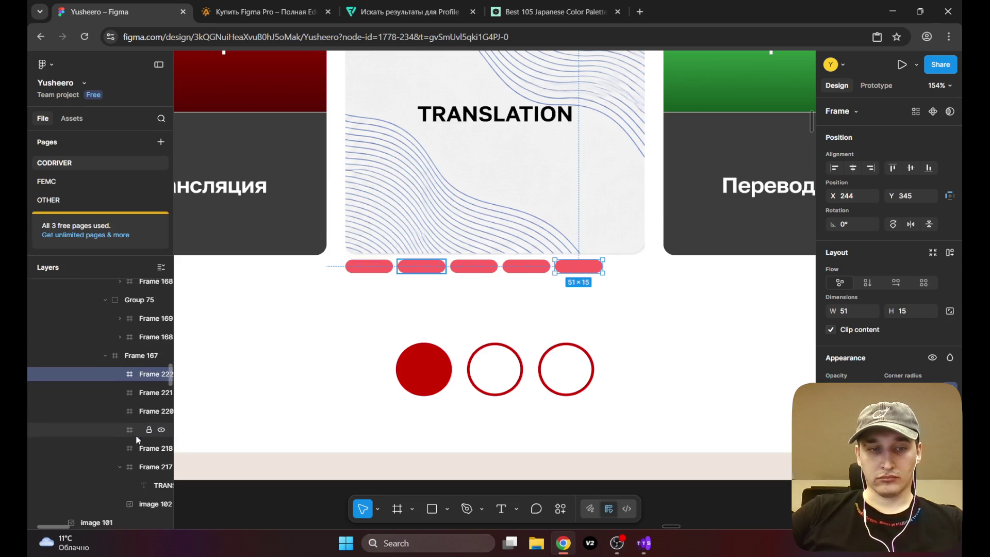
{"action": "left_click", "coordinate": [137, 392]}
{"action": "left_click", "coordinate": [137, 411]}
{"action": "left_click", "coordinate": [137, 430]}
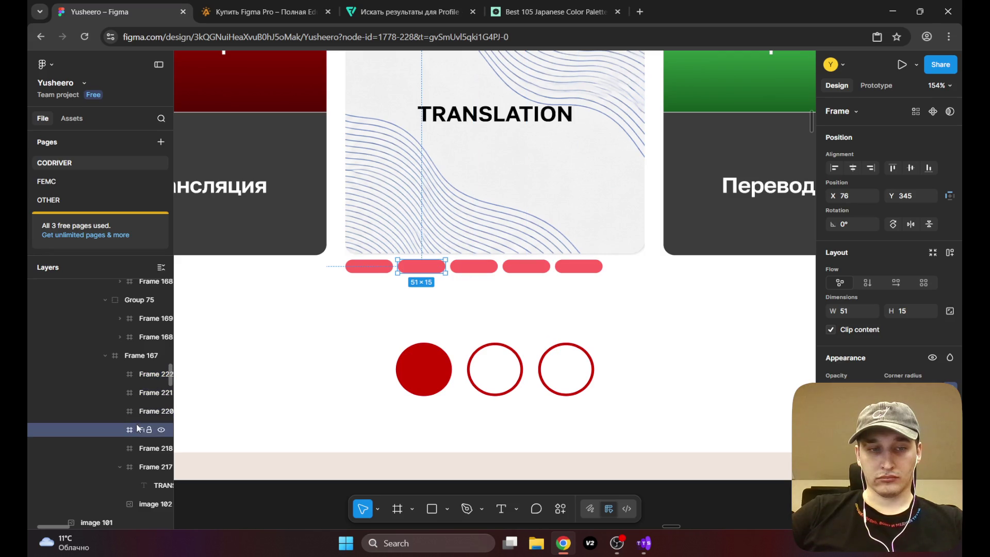
{"action": "left_click", "coordinate": [136, 449]}
{"action": "left_click", "coordinate": [132, 379], "text": "shift"}
{"action": "right_click", "coordinate": [132, 381]}
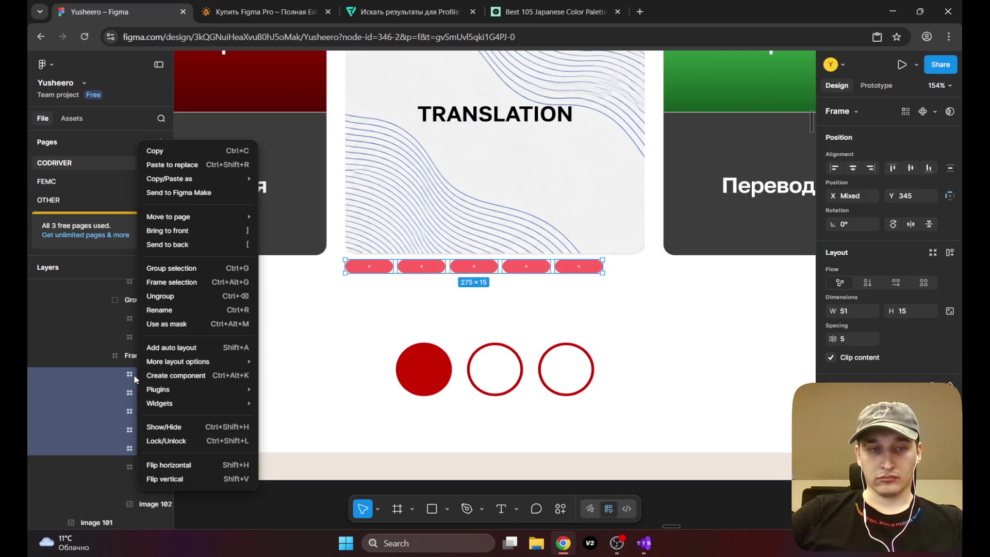
{"action": "left_click", "coordinate": [171, 269]}
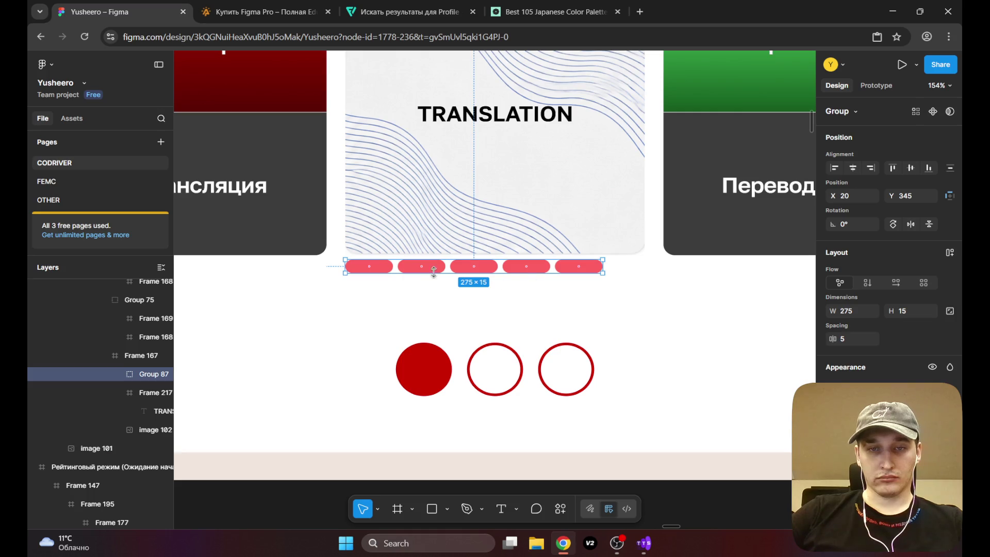
{"action": "left_click_drag", "start_coordinate": [415, 268], "coordinate": [428, 267]}
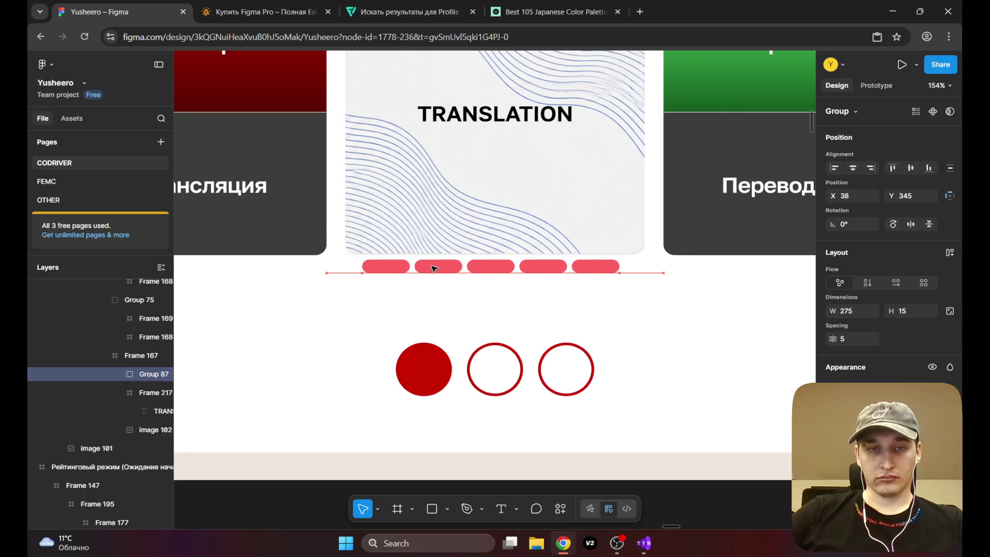
{"action": "scroll", "coordinate": [435, 267], "scroll_direction": "down", "scroll_amount": 5}
{"action": "scroll", "coordinate": [568, 316], "scroll_direction": "up", "scroll_amount": 3}
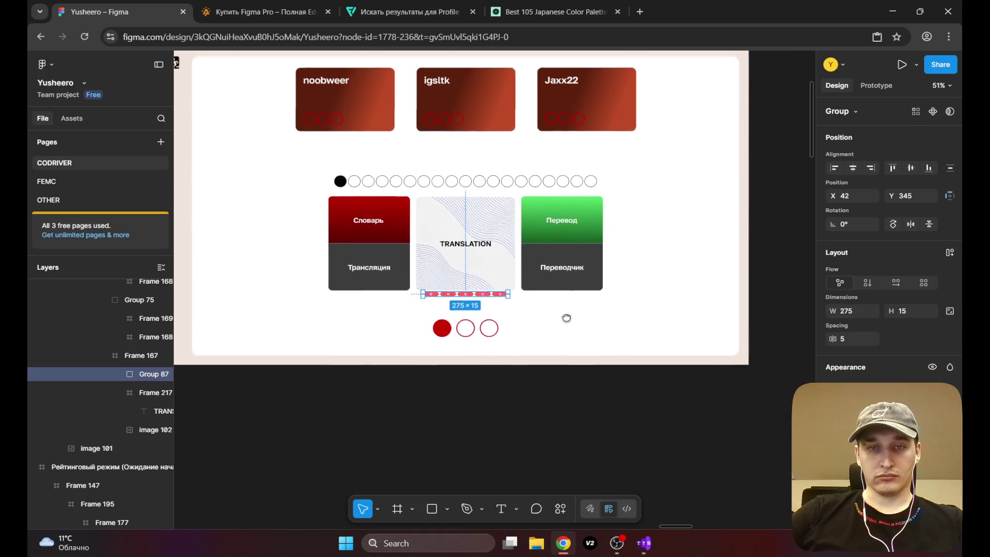
{"action": "scroll", "coordinate": [497, 310], "scroll_direction": "up", "scroll_amount": 3}
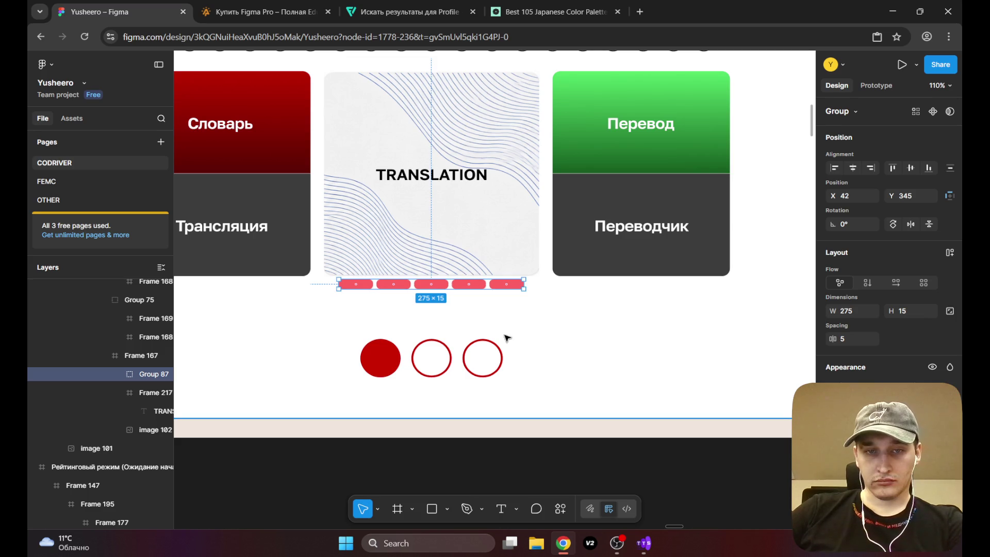
{"action": "left_click", "coordinate": [432, 284]}
{"action": "left_click", "coordinate": [833, 436]}
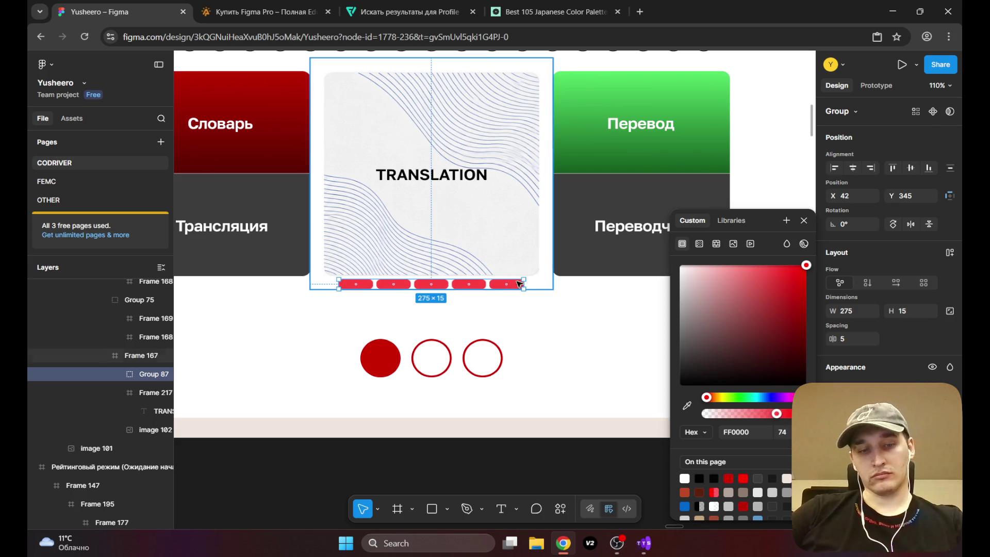
{"action": "key", "text": "minus"}
{"action": "key", "text": "minus"}
{"action": "left_click", "coordinate": [659, 167]}
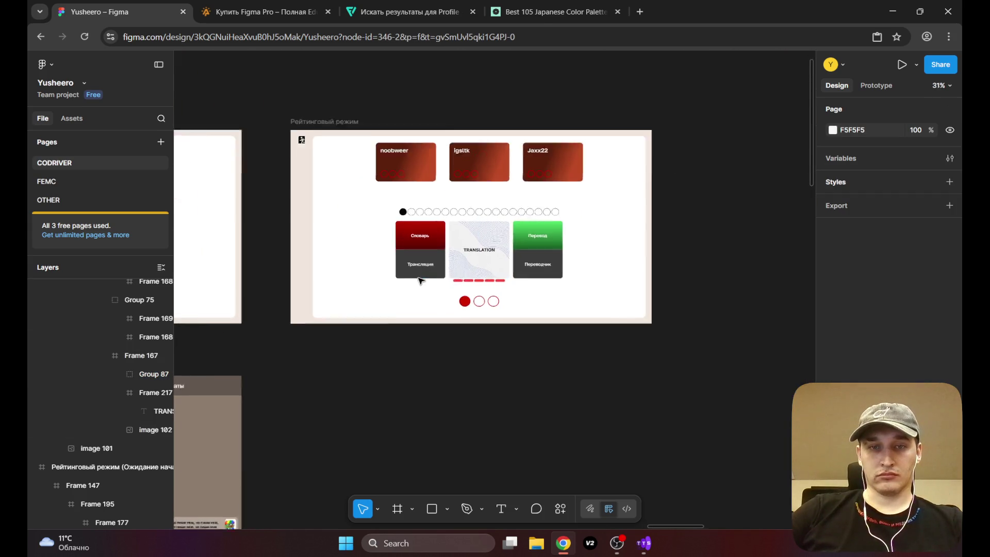
{"action": "scroll", "coordinate": [419, 246], "scroll_direction": "up", "scroll_amount": 2}
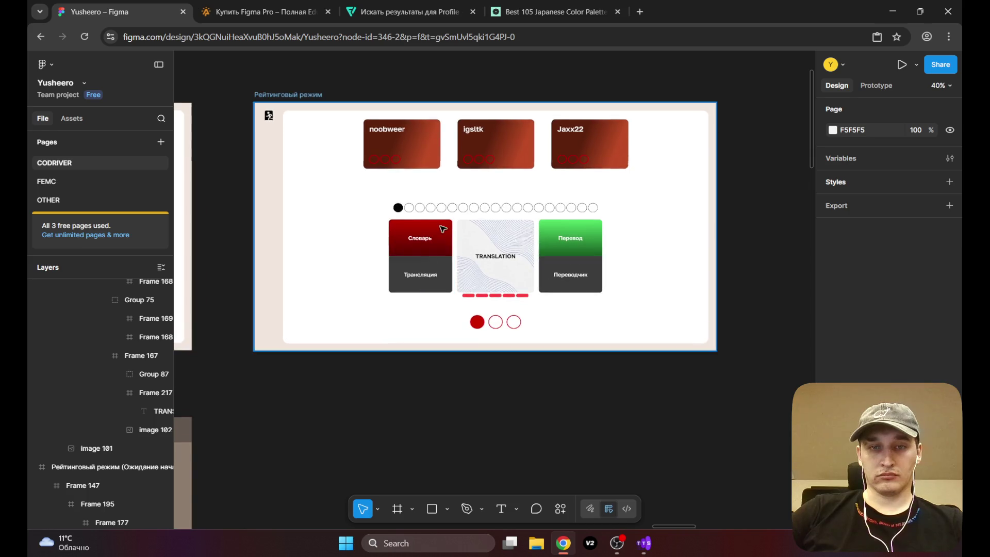
Step: Open music.yandex.ru in a new browser tab
{"action": "left_click", "coordinate": [639, 12]}
{"action": "type", "text": "yandex"}
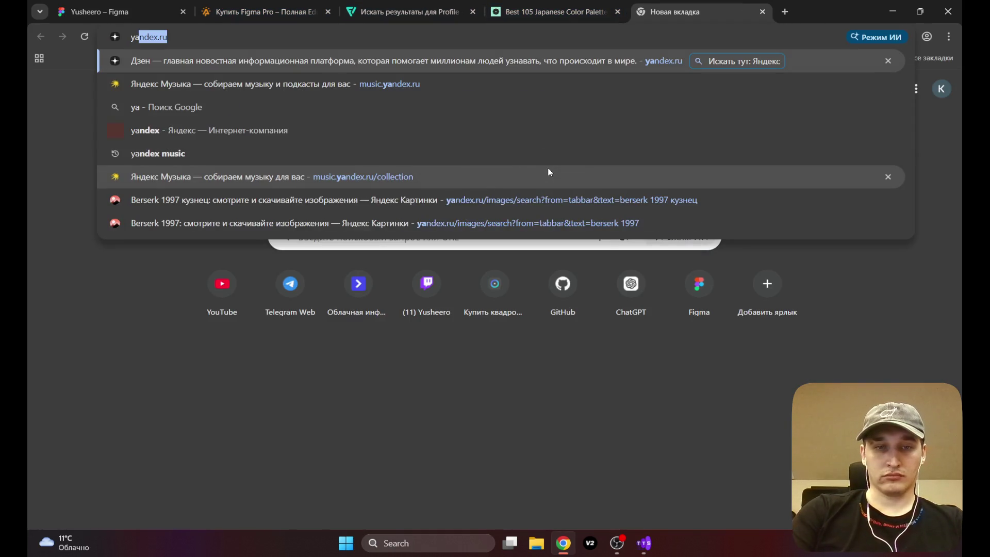
{"action": "key", "text": "Return"}
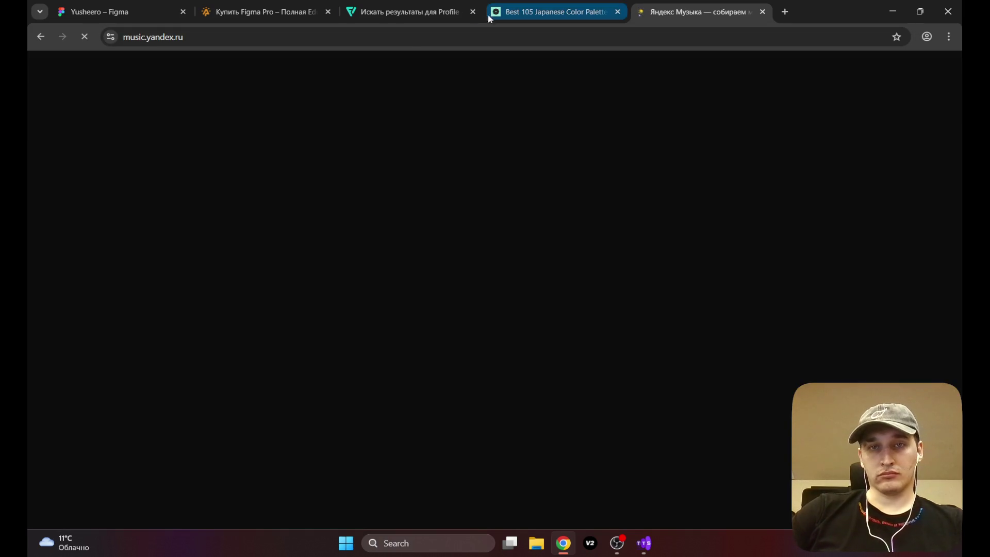
{"action": "left_click", "coordinate": [421, 10]}
{"action": "left_click", "coordinate": [248, 10]}
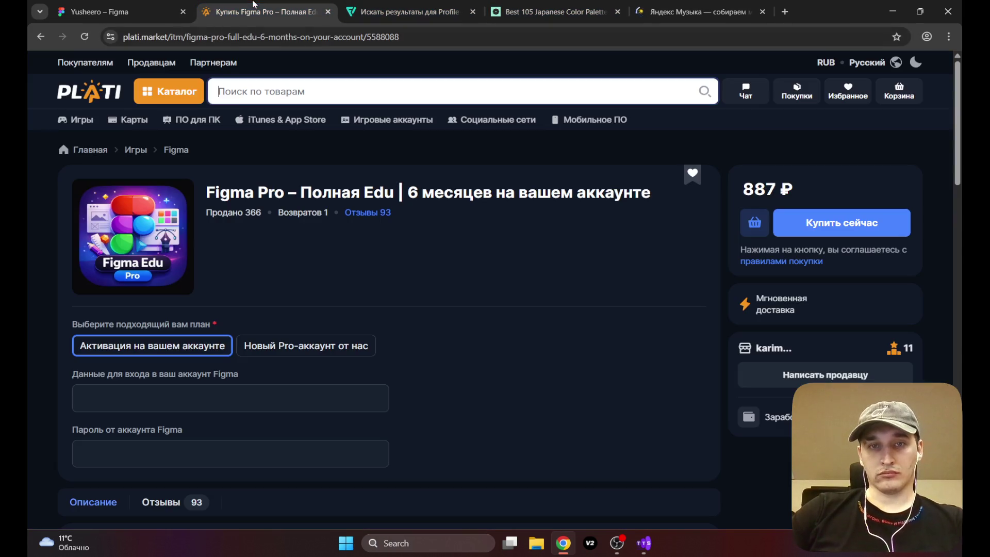
{"action": "left_click", "coordinate": [90, 5]}
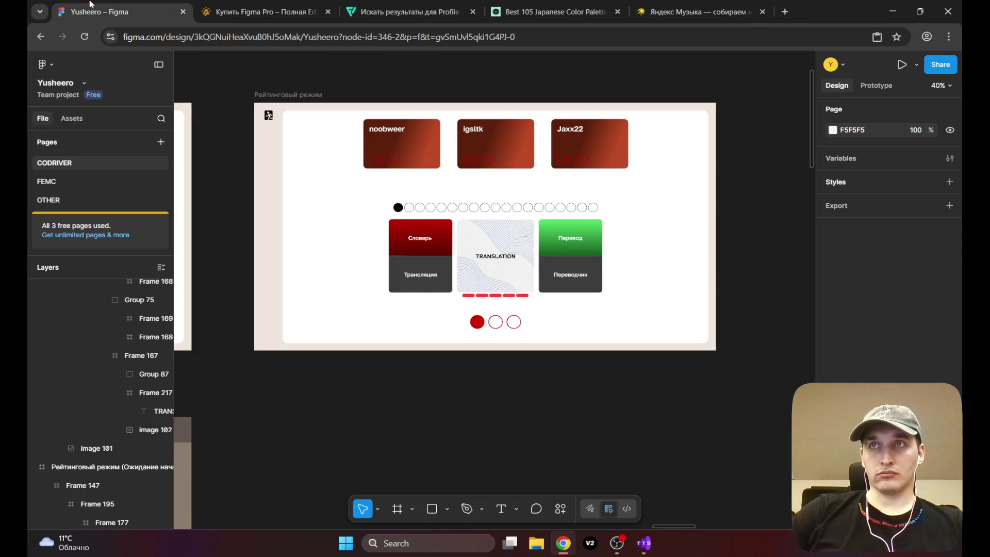
{"action": "left_click", "coordinate": [696, 11]}
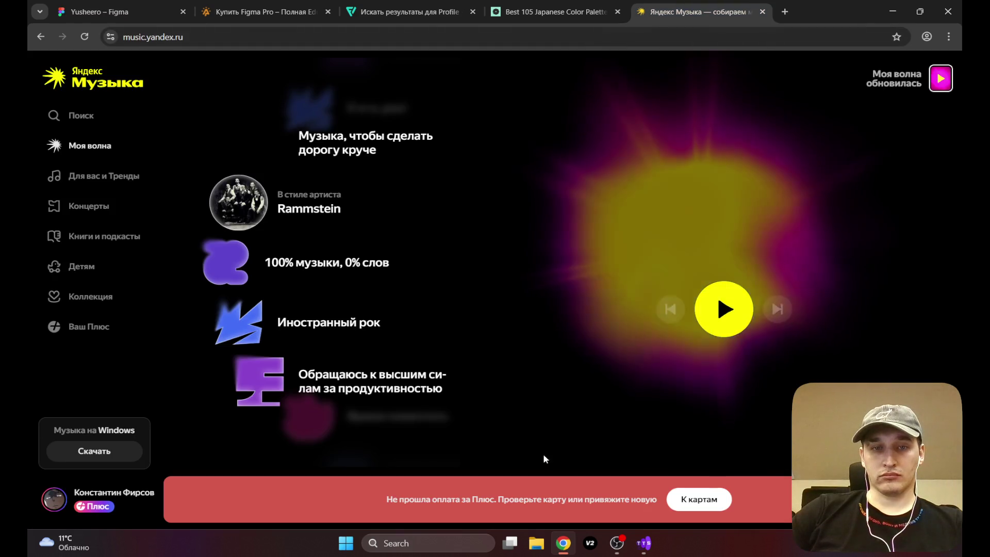
Step: Play ГИМН КАЧКОВ 4 from Коллекция > Мне нравится, then bring OBS Studio forward
{"action": "left_click", "coordinate": [82, 297]}
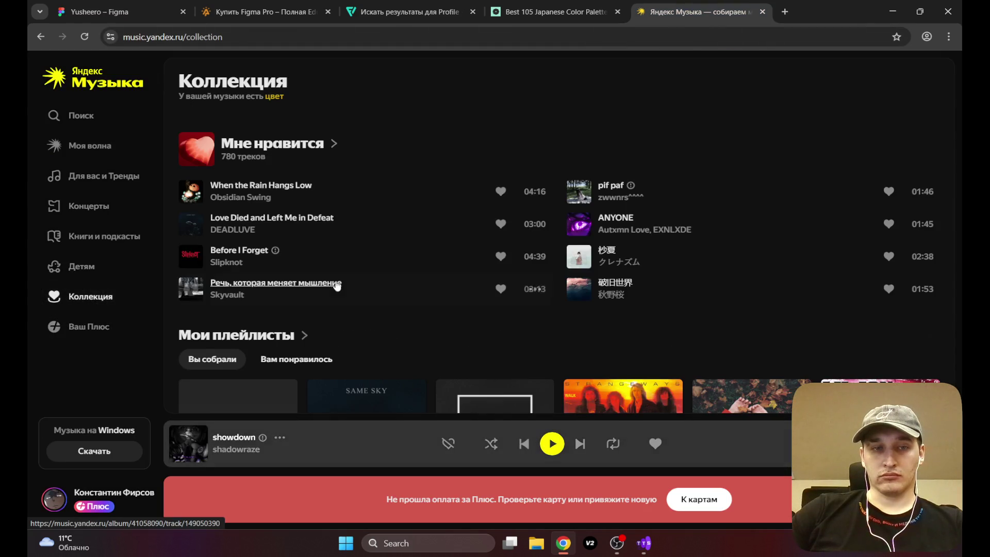
{"action": "left_click", "coordinate": [311, 143]}
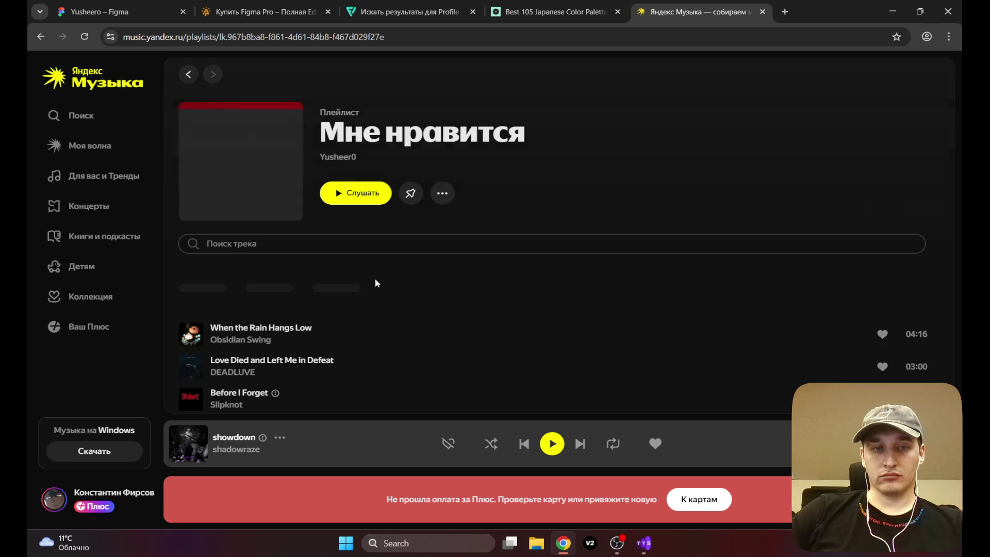
{"action": "scroll", "coordinate": [315, 374], "scroll_direction": "down", "scroll_amount": 4}
{"action": "scroll", "coordinate": [320, 354], "scroll_direction": "down", "scroll_amount": 3}
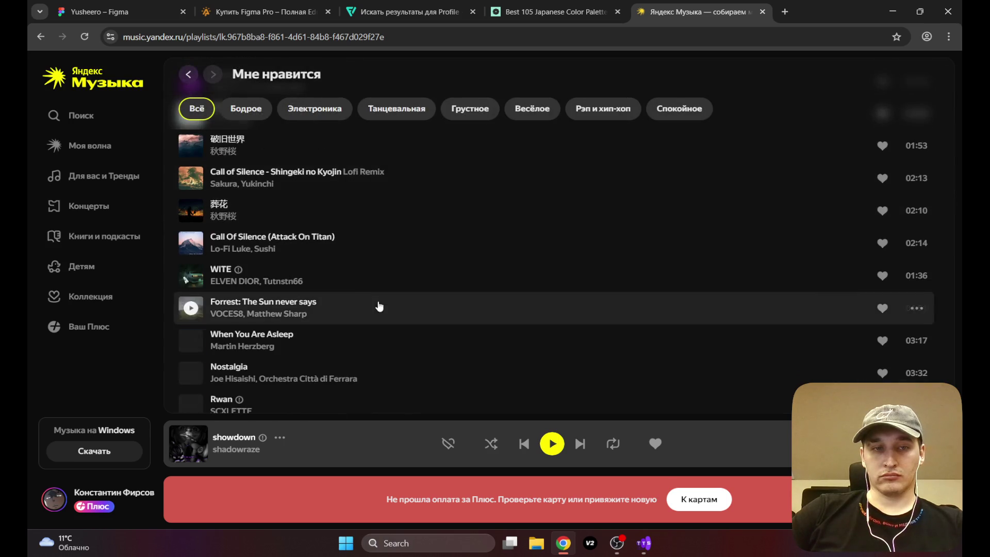
{"action": "scroll", "coordinate": [194, 278], "scroll_direction": "down", "scroll_amount": 4}
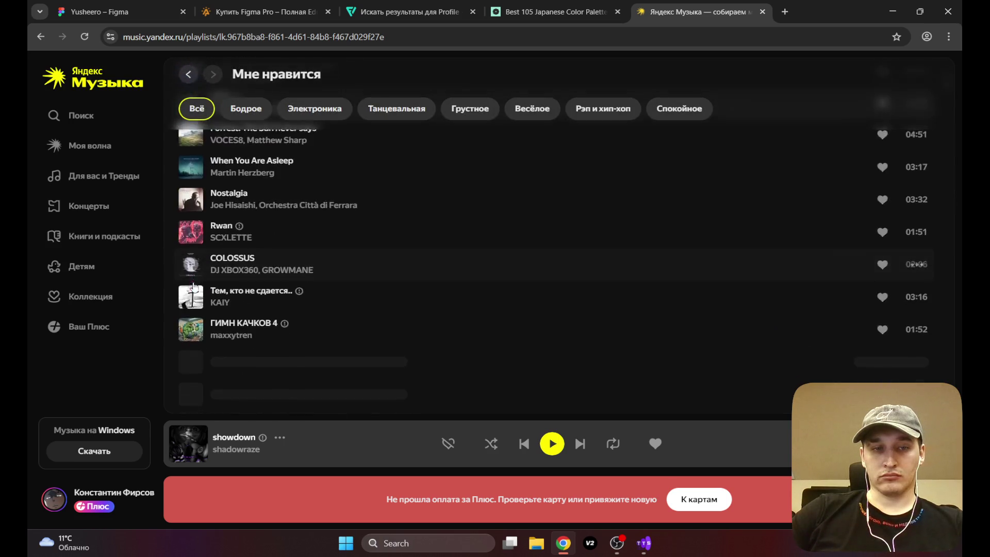
{"action": "scroll", "coordinate": [194, 277], "scroll_direction": "down", "scroll_amount": 2}
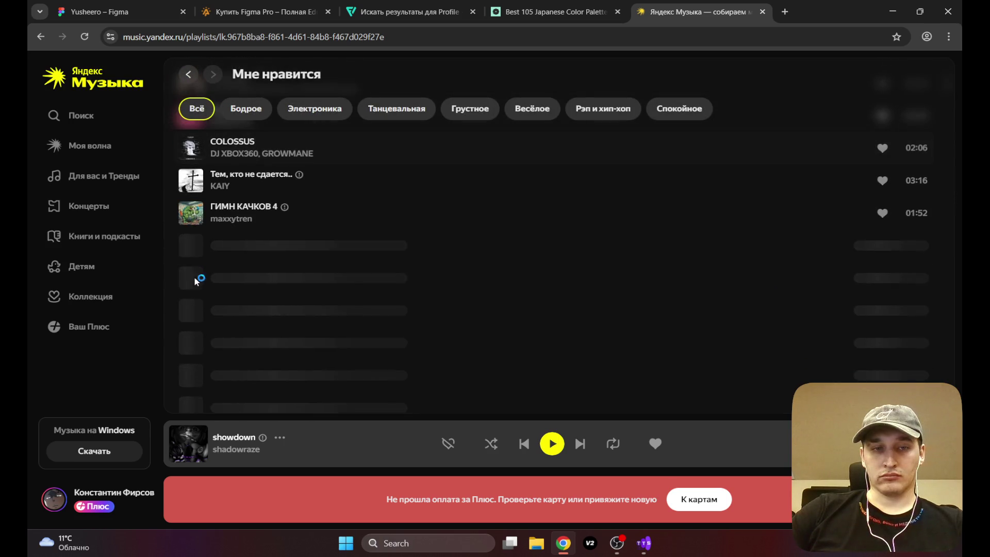
{"action": "left_click", "coordinate": [190, 214]}
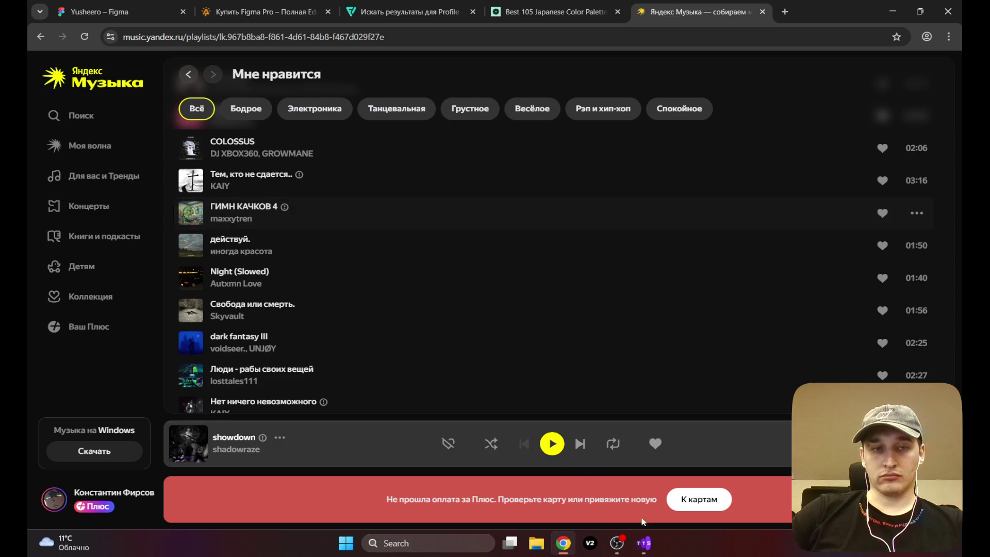
{"action": "left_click", "coordinate": [616, 544]}
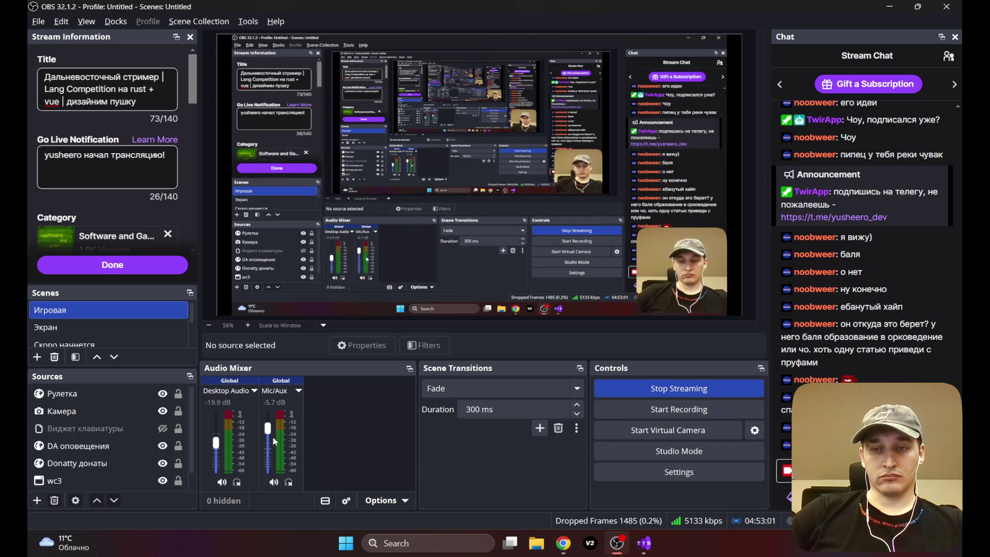
Step: Lower the OBS Desktop Audio fader slightly, then return to the Figma tab in the browser
{"action": "left_click_drag", "start_coordinate": [216, 442], "coordinate": [217, 448]}
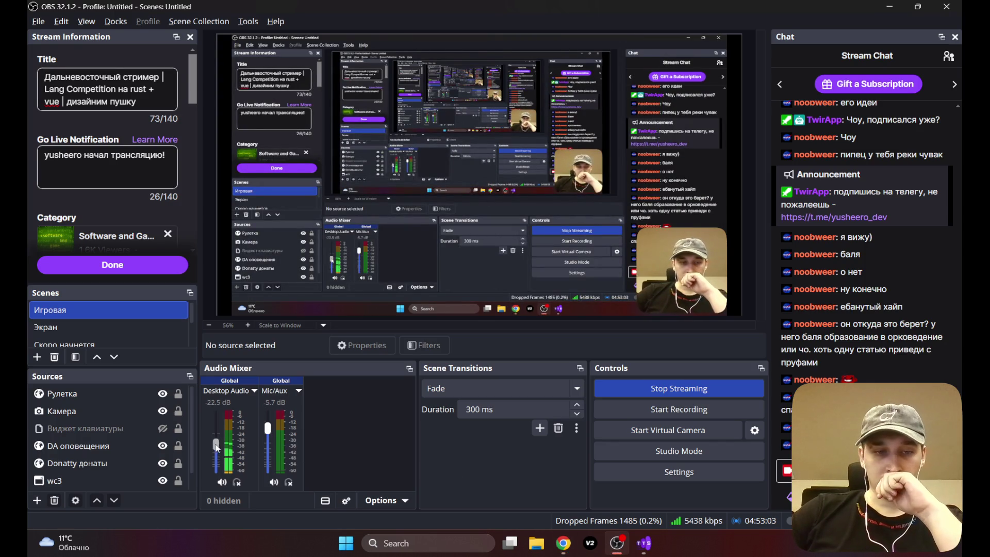
{"action": "left_click", "coordinate": [565, 544]}
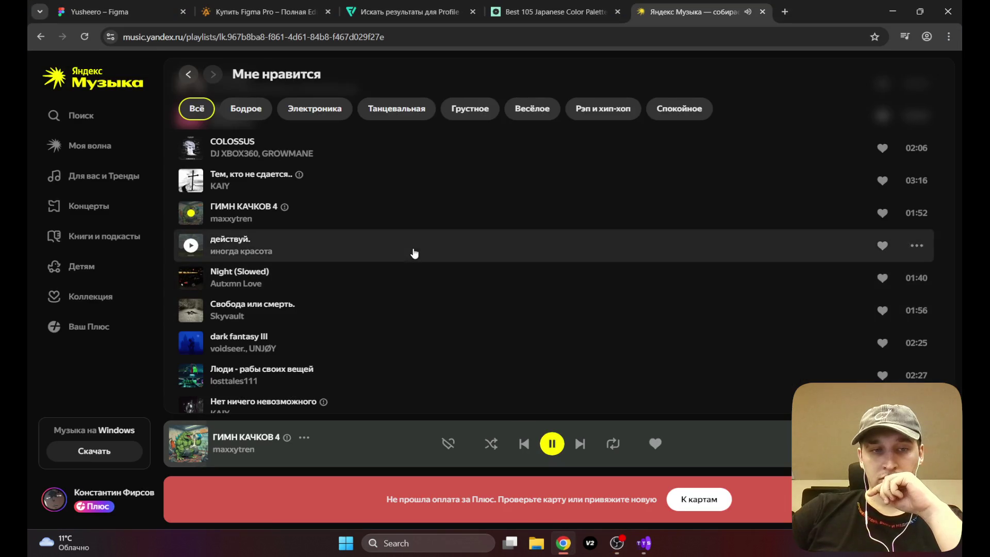
{"action": "left_click", "coordinate": [613, 549]}
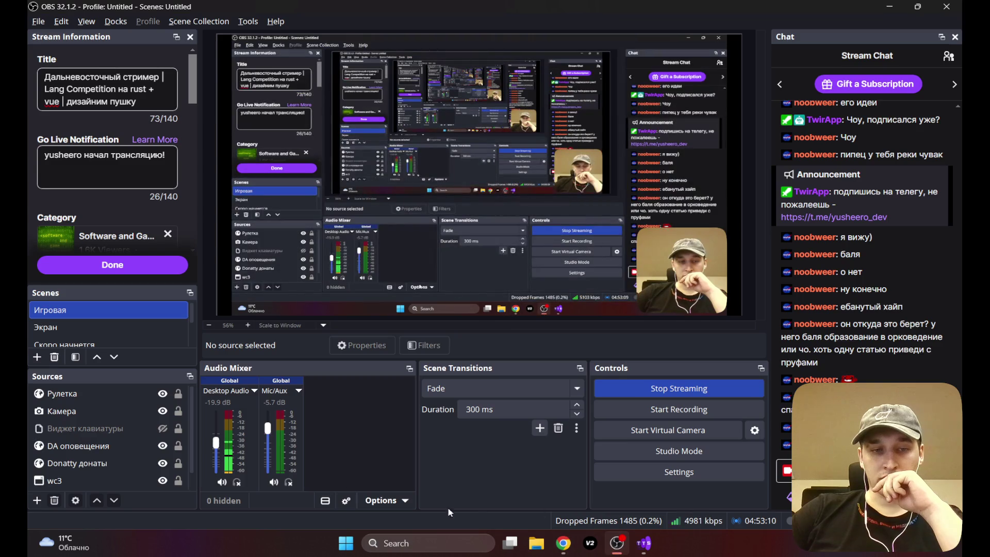
{"action": "mouse_move", "coordinate": [572, 553]}
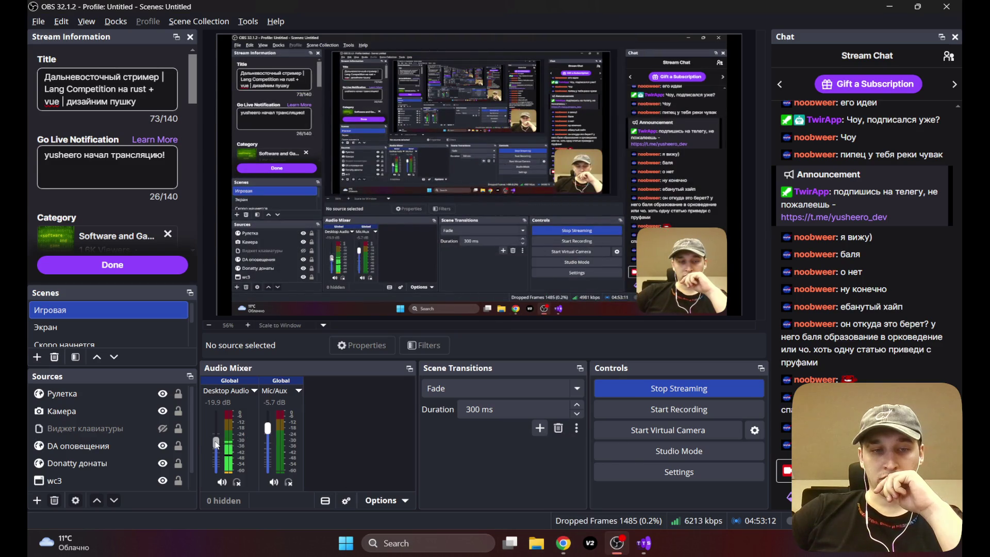
{"action": "left_click", "coordinate": [564, 543]}
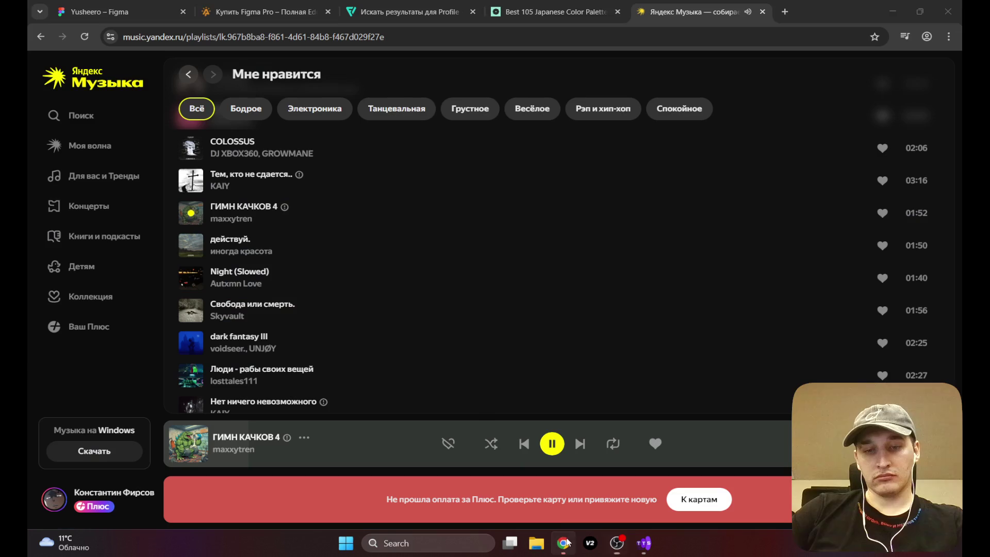
{"action": "left_click", "coordinate": [67, 4]}
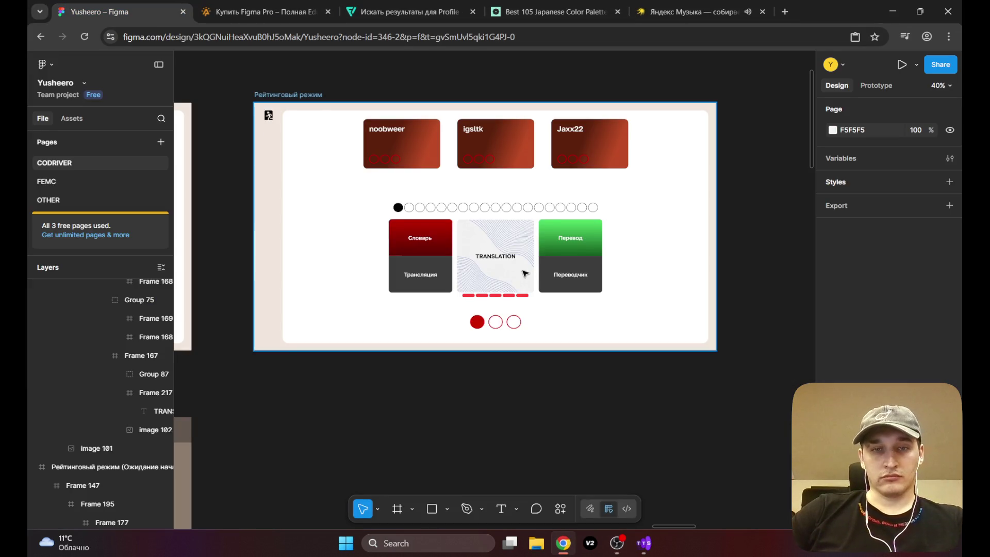
{"action": "scroll", "coordinate": [437, 297], "scroll_direction": "down", "scroll_amount": 5}
{"action": "scroll", "coordinate": [437, 297], "scroll_direction": "up", "scroll_amount": 5}
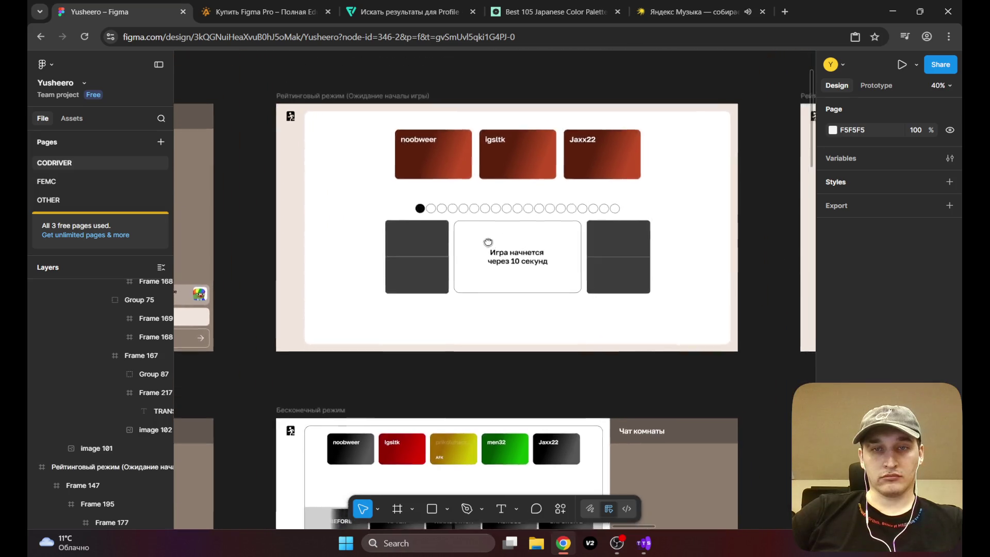
{"action": "scroll", "coordinate": [393, 232], "scroll_direction": "down", "scroll_amount": 5}
{"action": "left_click_drag", "start_coordinate": [396, 261], "coordinate": [474, 201]}
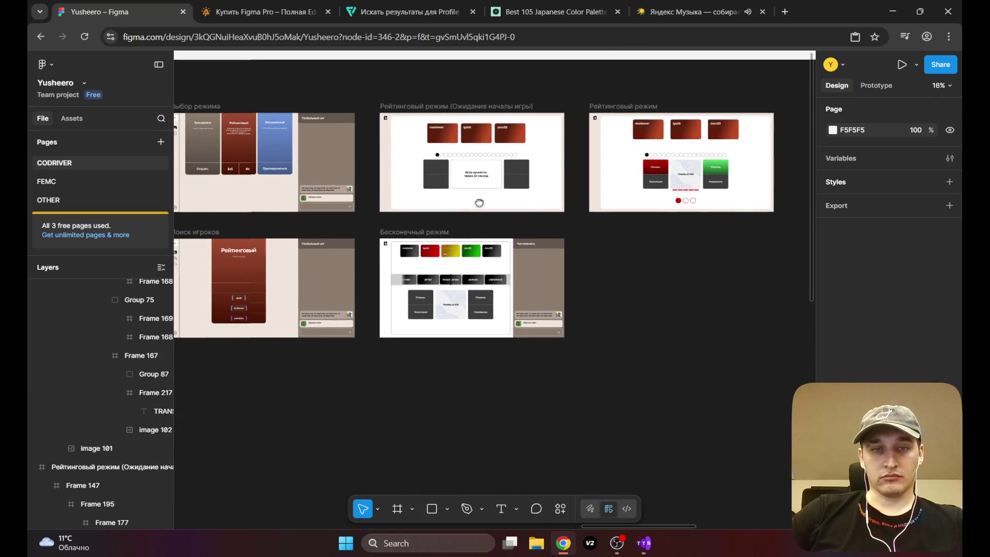
{"action": "scroll", "coordinate": [454, 266], "scroll_direction": "up", "scroll_amount": 3}
{"action": "scroll", "coordinate": [453, 264], "scroll_direction": "up", "scroll_amount": 3}
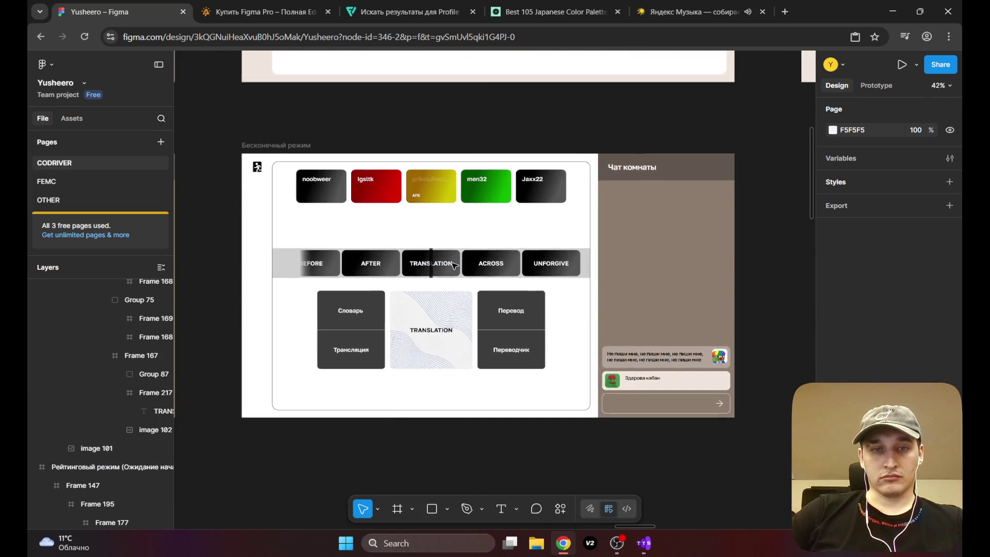
{"action": "scroll", "coordinate": [452, 261], "scroll_direction": "down", "scroll_amount": 2}
{"action": "scroll", "coordinate": [452, 262], "scroll_direction": "down", "scroll_amount": 1}
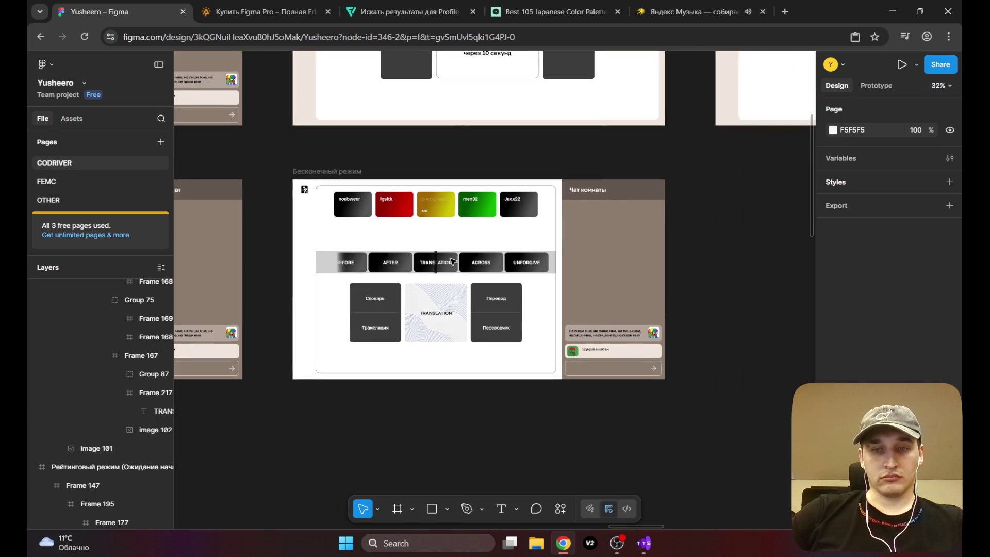
{"action": "scroll", "coordinate": [454, 260], "scroll_direction": "up", "scroll_amount": 5}
{"action": "scroll", "coordinate": [454, 261], "scroll_direction": "down", "scroll_amount": 5}
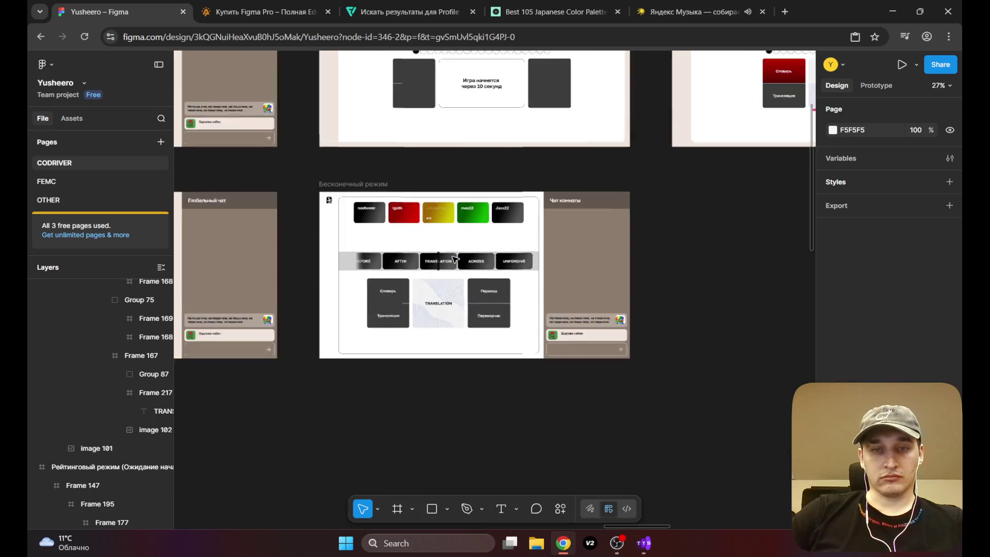
{"action": "scroll", "coordinate": [577, 212], "scroll_direction": "down", "scroll_amount": 2}
{"action": "scroll", "coordinate": [546, 225], "scroll_direction": "up", "scroll_amount": 5}
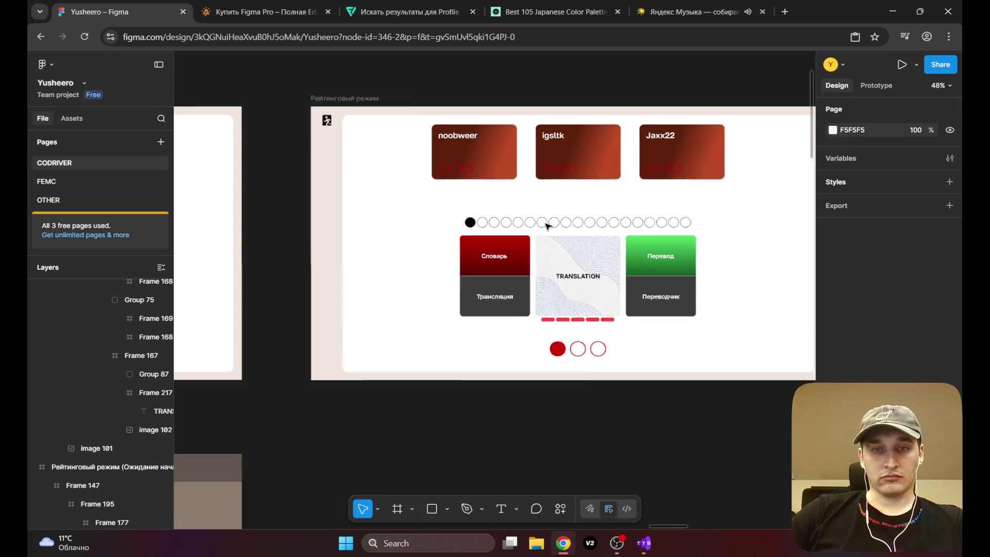
{"action": "scroll", "coordinate": [547, 225], "scroll_direction": "down", "scroll_amount": 5}
{"action": "scroll", "coordinate": [588, 205], "scroll_direction": "up", "scroll_amount": 4}
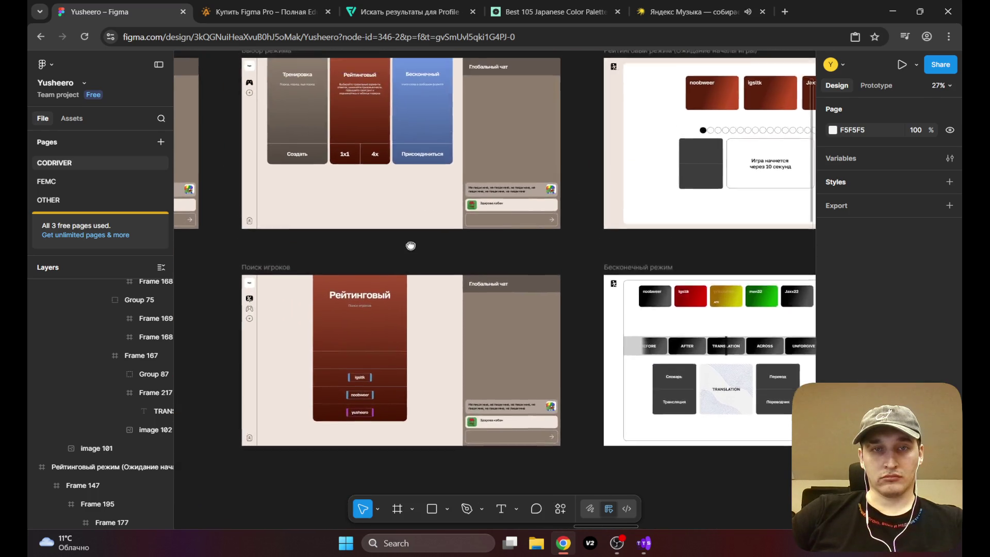
{"action": "mouse_move", "coordinate": [406, 235]}
{"action": "left_mouse_down"}
{"action": "mouse_move", "coordinate": [423, 276]}
{"action": "mouse_move", "coordinate": [501, 167]}
{"action": "left_mouse_up"}
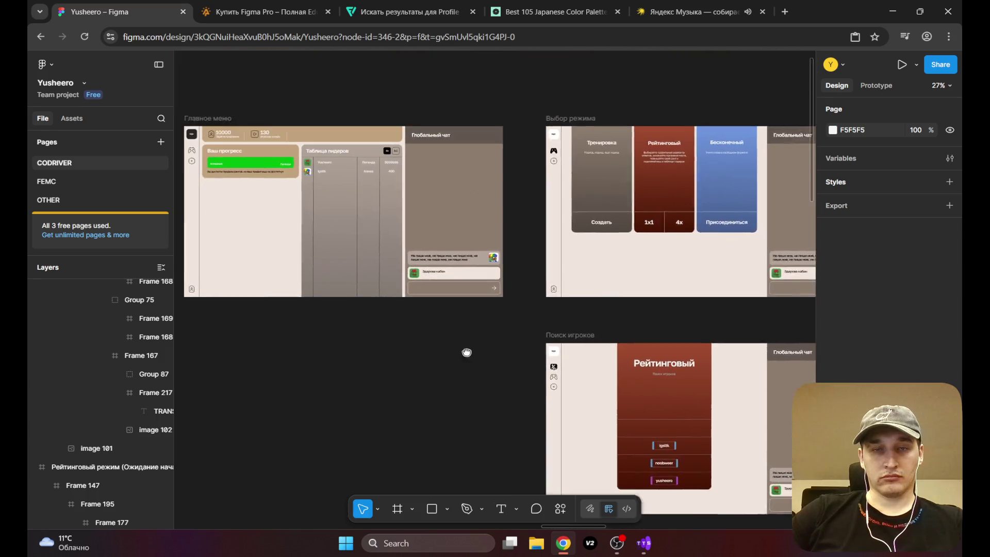
{"action": "left_click_drag", "start_coordinate": [231, 180], "coordinate": [342, 353]}
{"action": "scroll", "coordinate": [428, 228], "scroll_direction": "up", "scroll_amount": 3}
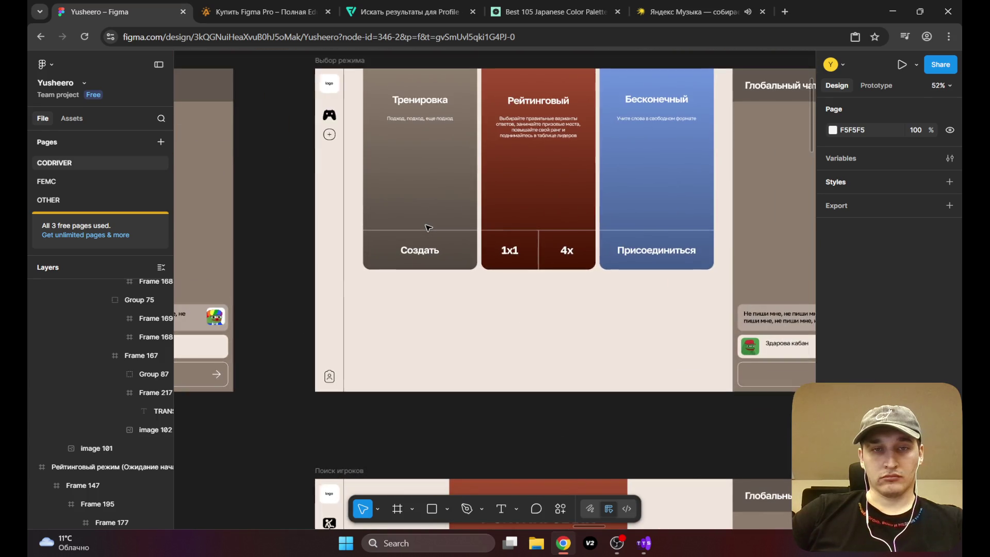
{"action": "scroll", "coordinate": [428, 228], "scroll_direction": "down", "scroll_amount": 5}
{"action": "left_click_drag", "start_coordinate": [343, 290], "coordinate": [491, 271]}
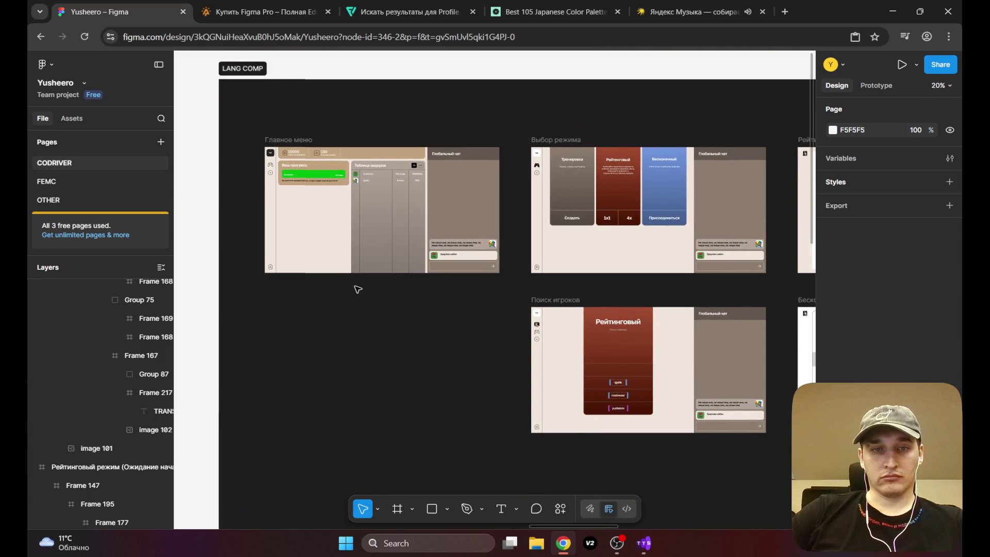
{"action": "left_click_drag", "start_coordinate": [358, 289], "coordinate": [396, 360]}
{"action": "scroll", "coordinate": [413, 294], "scroll_direction": "up", "scroll_amount": 5}
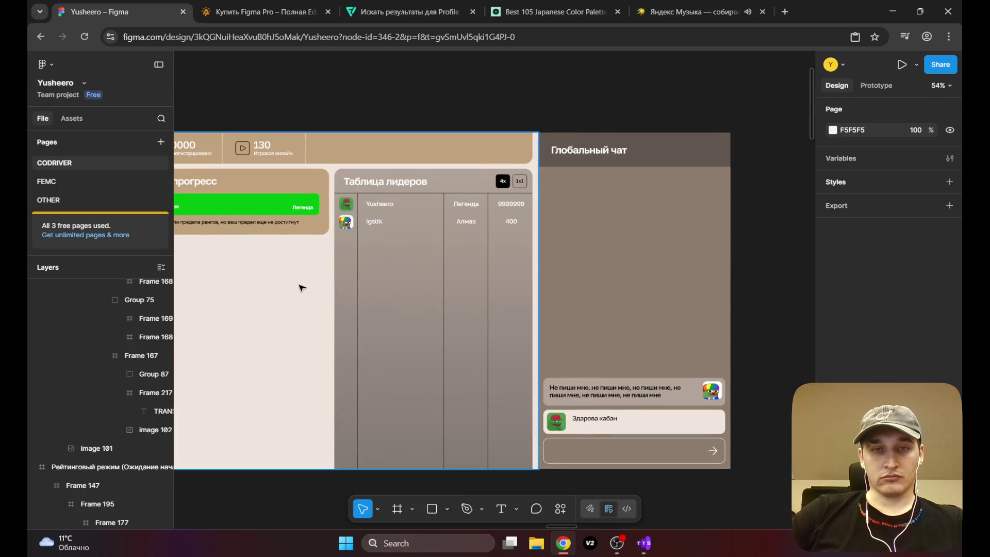
{"action": "left_click_drag", "start_coordinate": [302, 288], "coordinate": [400, 301]}
{"action": "scroll", "coordinate": [331, 258], "scroll_direction": "up", "scroll_amount": 3}
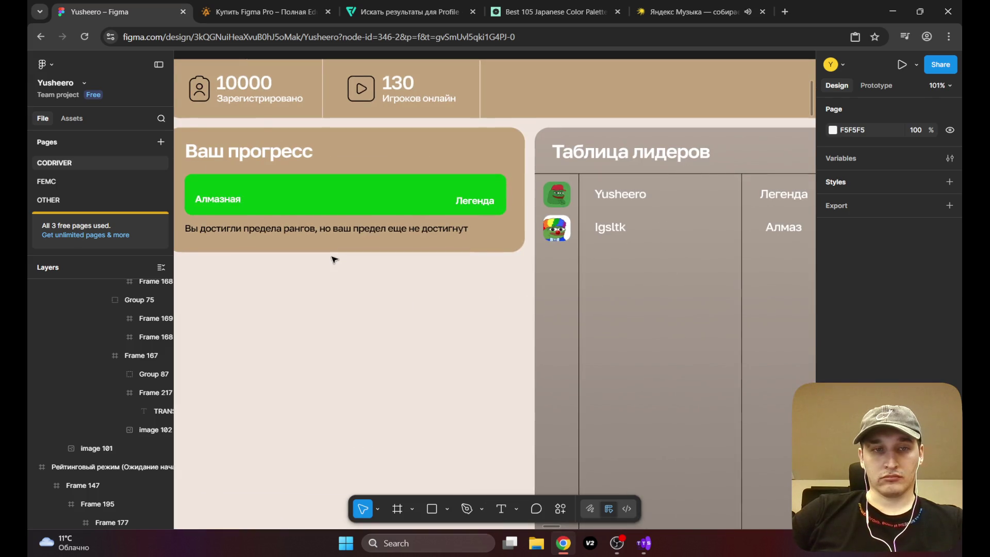
{"action": "scroll", "coordinate": [333, 258], "scroll_direction": "down", "scroll_amount": 1}
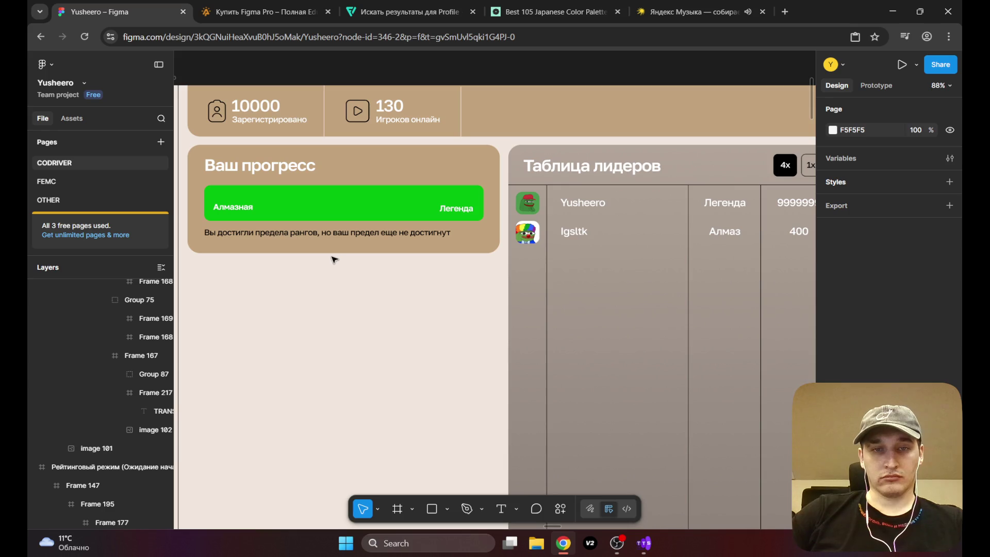
{"action": "scroll", "coordinate": [334, 259], "scroll_direction": "down", "scroll_amount": 2}
{"action": "scroll", "coordinate": [333, 259], "scroll_direction": "down", "scroll_amount": 3}
{"action": "left_click_drag", "start_coordinate": [614, 470], "coordinate": [472, 316]}
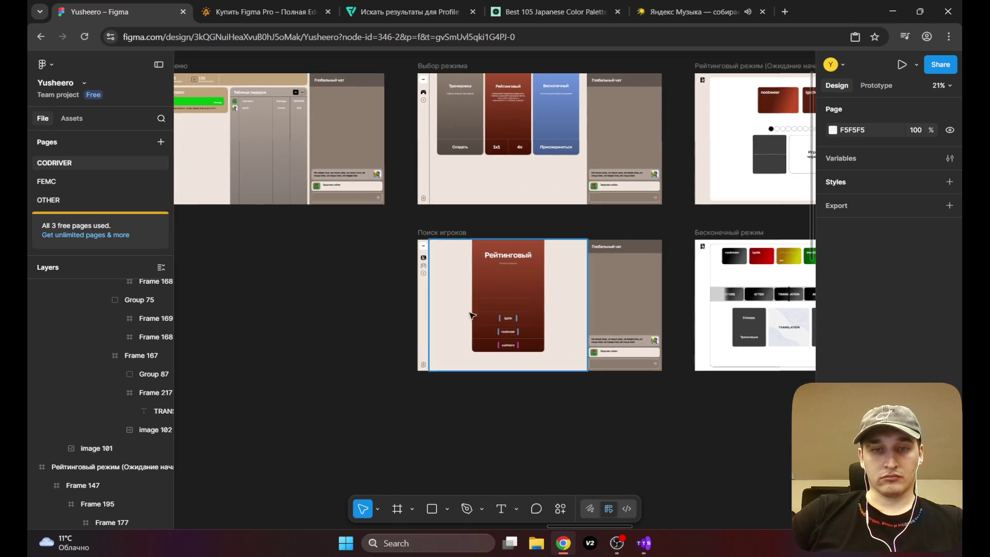
{"action": "scroll", "coordinate": [506, 341], "scroll_direction": "up", "scroll_amount": 3}
{"action": "scroll", "coordinate": [506, 340], "scroll_direction": "up", "scroll_amount": 2}
{"action": "scroll", "coordinate": [506, 340], "scroll_direction": "down", "scroll_amount": 3}
{"action": "scroll", "coordinate": [506, 346], "scroll_direction": "down", "scroll_amount": 2}
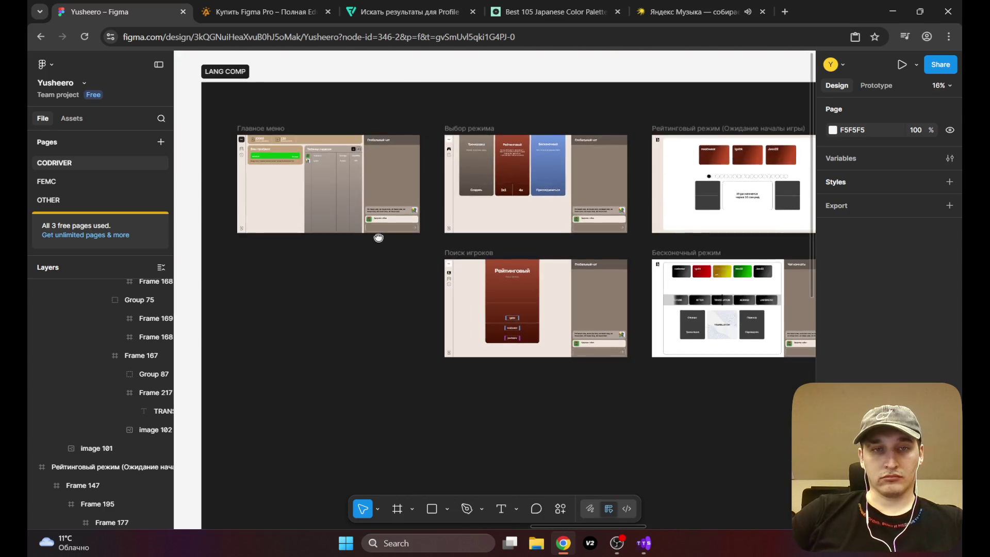
{"action": "left_click_drag", "start_coordinate": [379, 238], "coordinate": [484, 346]}
{"action": "scroll", "coordinate": [395, 267], "scroll_direction": "up", "scroll_amount": 5}
{"action": "scroll", "coordinate": [358, 269], "scroll_direction": "up", "scroll_amount": 2}
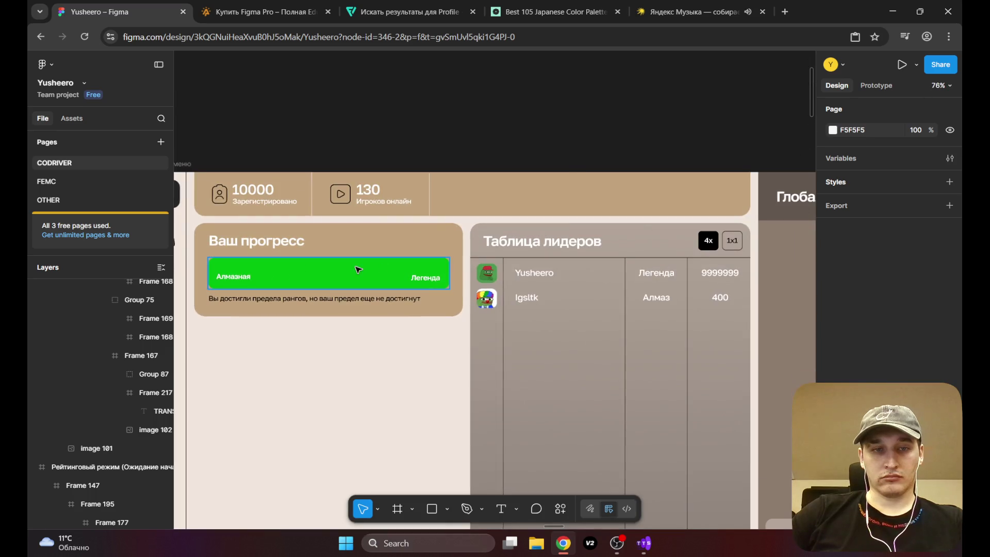
{"action": "scroll", "coordinate": [451, 296], "scroll_direction": "down", "scroll_amount": 1}
{"action": "scroll", "coordinate": [452, 296], "scroll_direction": "down", "scroll_amount": 3}
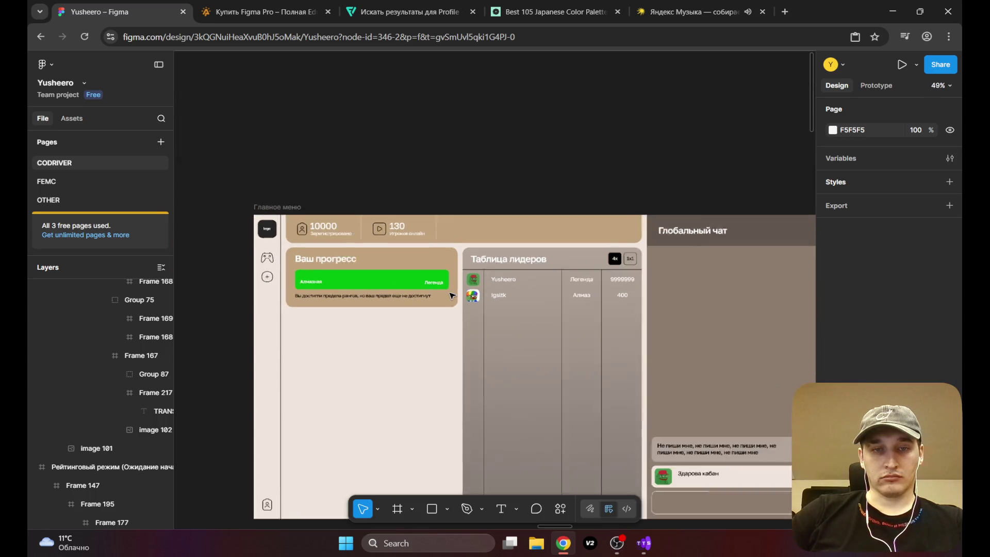
{"action": "scroll", "coordinate": [448, 289], "scroll_direction": "down", "scroll_amount": 5}
{"action": "scroll", "coordinate": [392, 268], "scroll_direction": "up", "scroll_amount": 2}
{"action": "left_click_drag", "start_coordinate": [392, 289], "coordinate": [327, 226]}
{"action": "scroll", "coordinate": [328, 225], "scroll_direction": "right", "scroll_amount": 5}
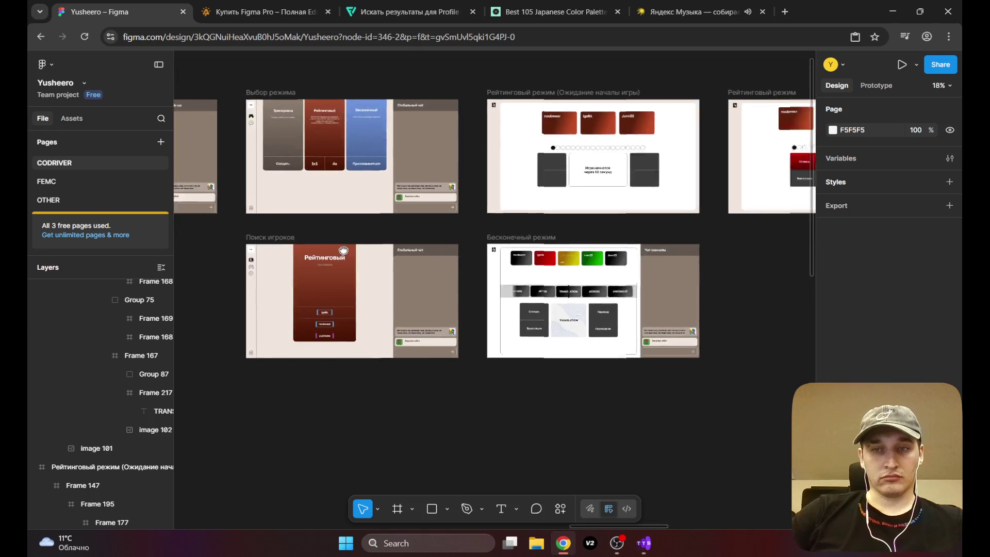
{"action": "scroll", "coordinate": [614, 307], "scroll_direction": "right", "scroll_amount": 3}
{"action": "scroll", "coordinate": [435, 283], "scroll_direction": "right", "scroll_amount": 5}
{"action": "scroll", "coordinate": [449, 332], "scroll_direction": "up", "scroll_amount": 2}
{"action": "left_click_drag", "start_coordinate": [448, 333], "coordinate": [652, 292]}
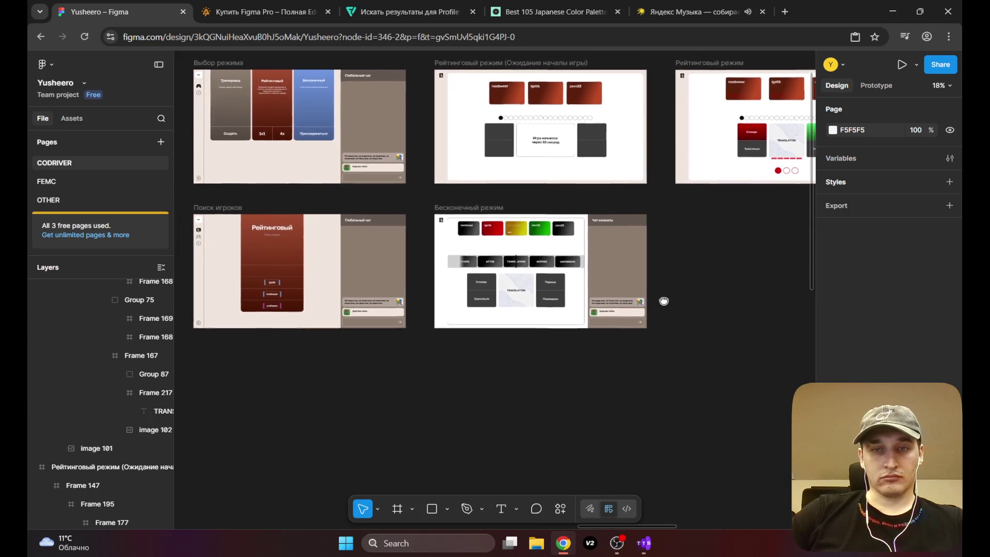
{"action": "mouse_move", "coordinate": [241, 309]}
{"action": "left_mouse_down"}
{"action": "mouse_move", "coordinate": [332, 323]}
{"action": "mouse_move", "coordinate": [475, 380]}
{"action": "mouse_move", "coordinate": [261, 320]}
{"action": "left_mouse_up"}
{"action": "mouse_move", "coordinate": [581, 280]}
{"action": "left_mouse_down"}
{"action": "mouse_move", "coordinate": [530, 313]}
{"action": "mouse_move", "coordinate": [410, 355]}
{"action": "left_mouse_up"}
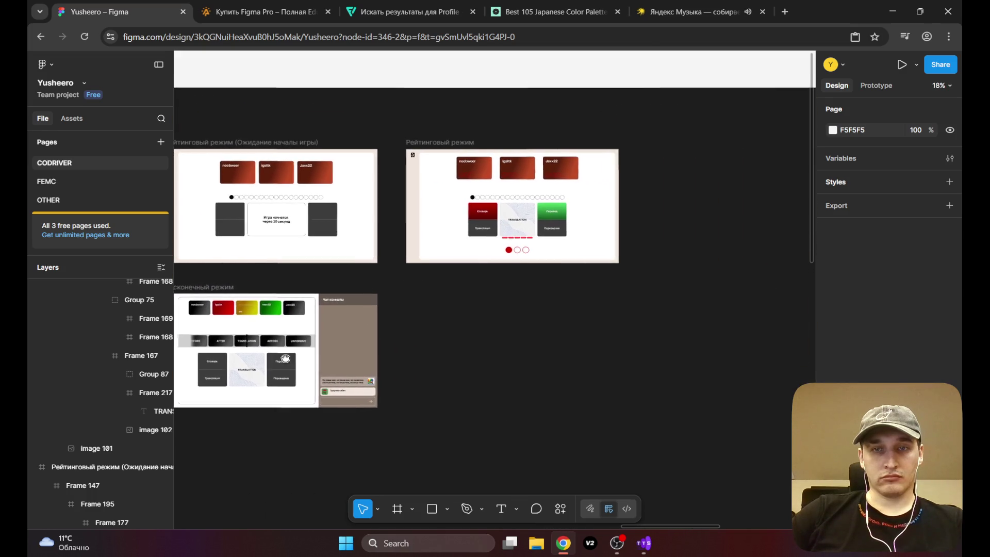
Step: Zoom to the Рейтинговый режим frame and leave room beside it
{"action": "left_click", "coordinate": [611, 226]}
{"action": "key", "text": "shift+2"}
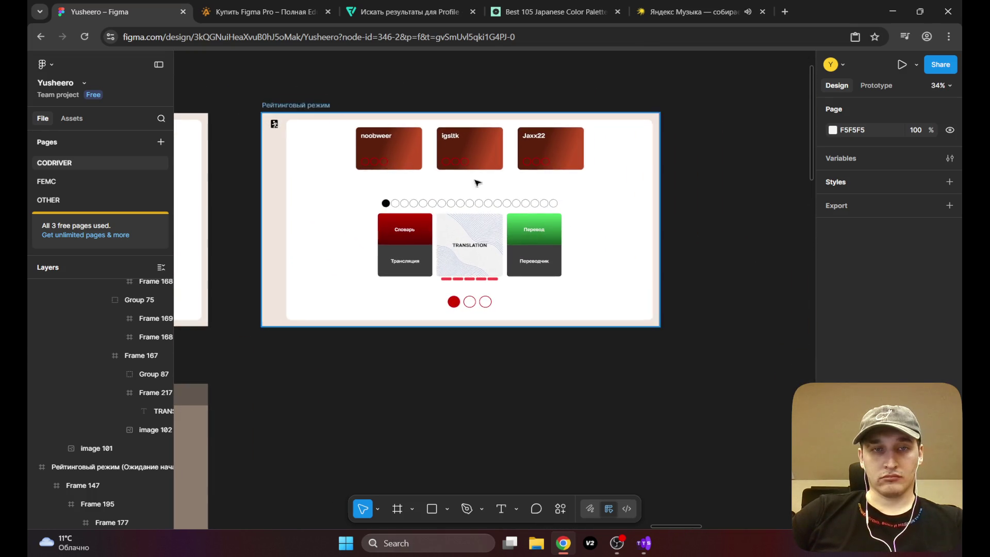
{"action": "left_click", "coordinate": [287, 105]}
{"action": "left_click", "coordinate": [741, 193]}
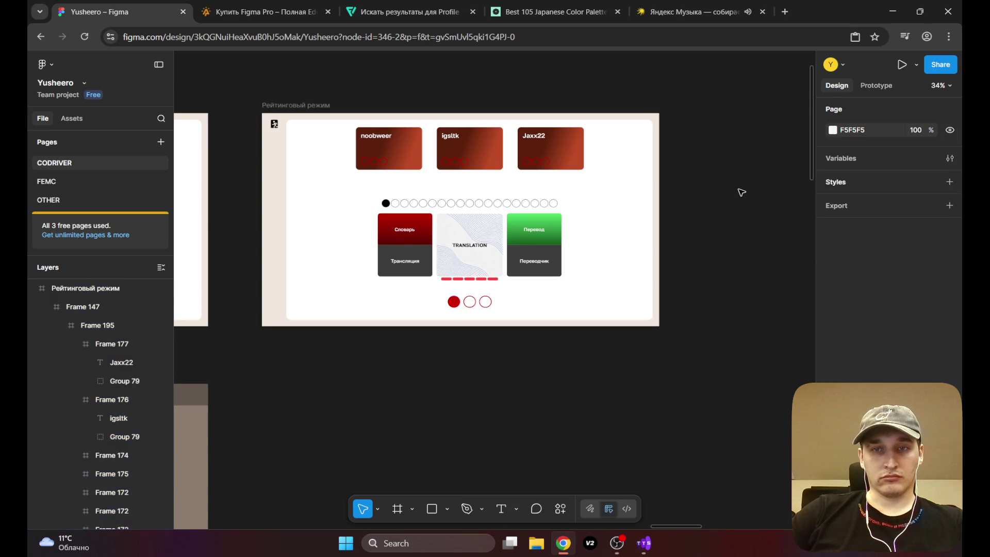
{"action": "scroll", "coordinate": [693, 223], "scroll_direction": "down", "scroll_amount": 5}
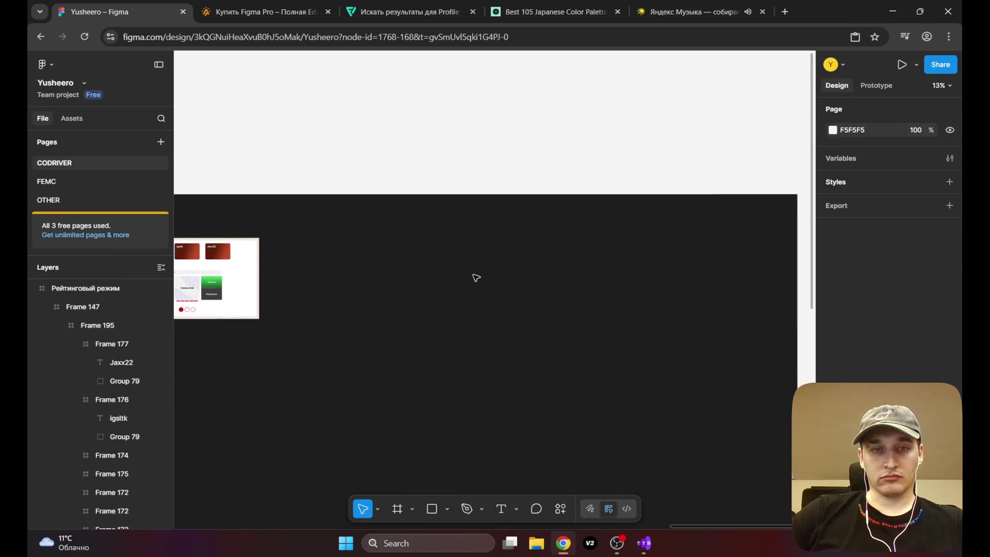
{"action": "key", "text": "ctrl+z"}
{"action": "left_click_drag", "start_coordinate": [365, 281], "coordinate": [390, 283]}
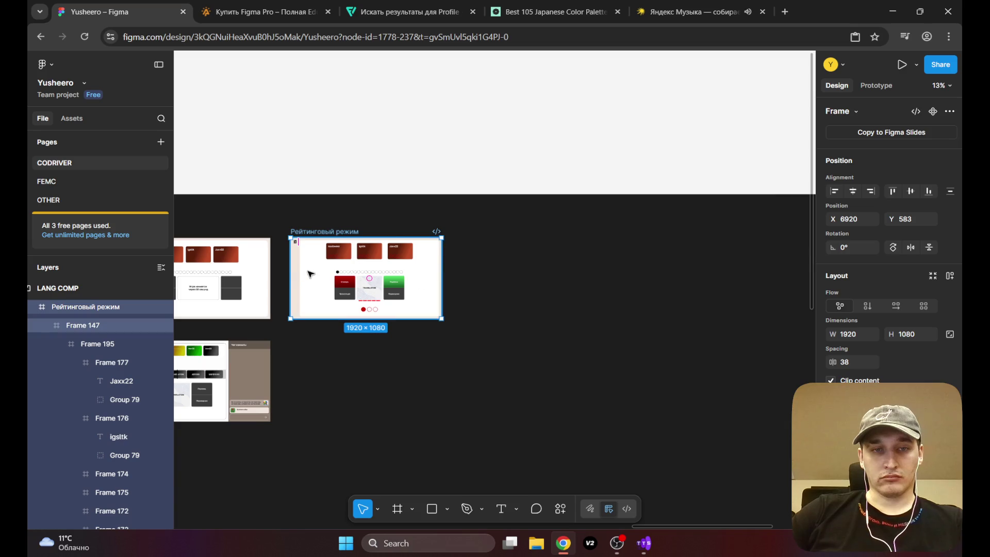
Step: Alt-drag a copy of the Рейтинговый режим frame to its right and begin renaming the original
{"action": "left_click_drag", "start_coordinate": [309, 273], "coordinate": [489, 274], "text": "alt"}
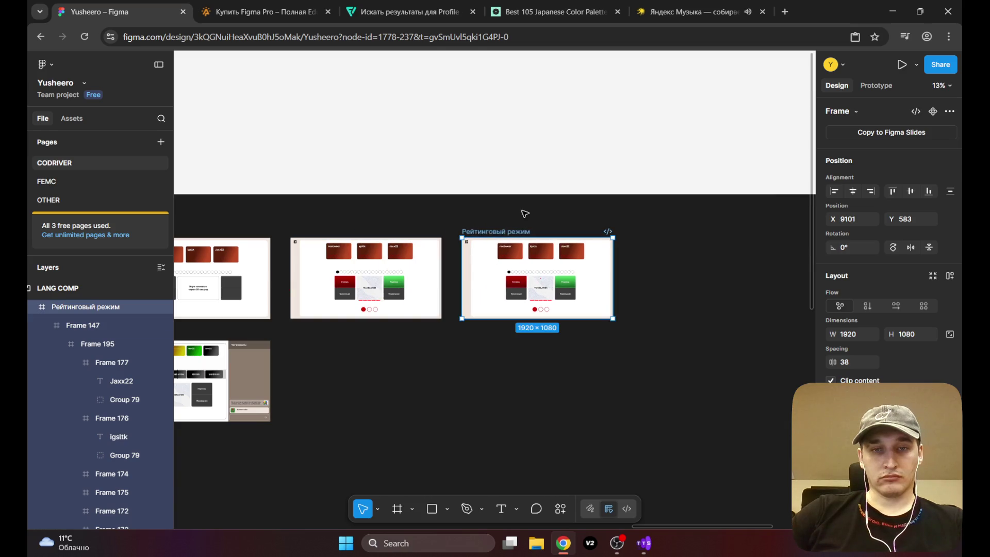
{"action": "left_click", "coordinate": [523, 214]}
{"action": "scroll", "coordinate": [482, 257], "scroll_direction": "up", "scroll_amount": 2}
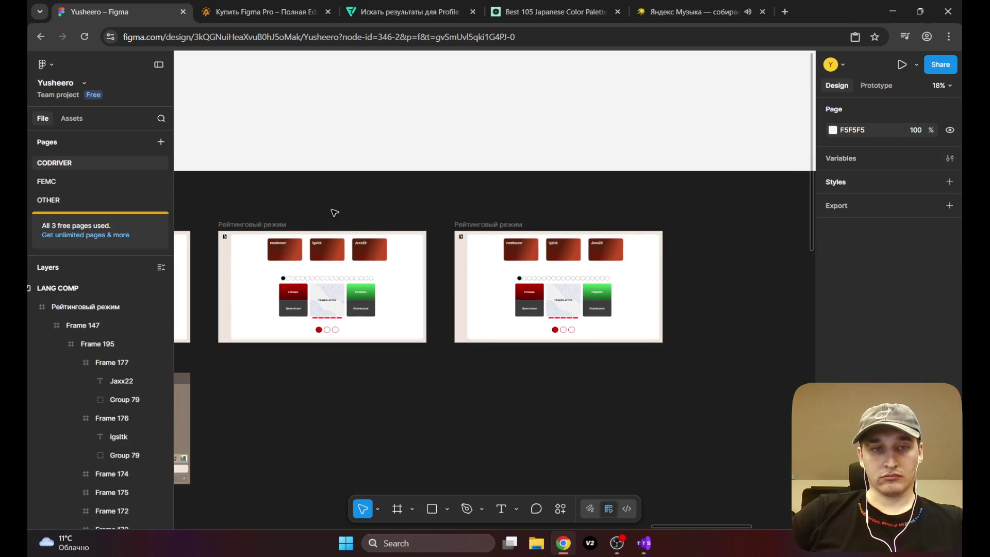
{"action": "scroll", "coordinate": [516, 206], "scroll_direction": "up", "scroll_amount": 3}
{"action": "left_click", "coordinate": [464, 223]}
{"action": "type", "text": "(Этап ответов)"}
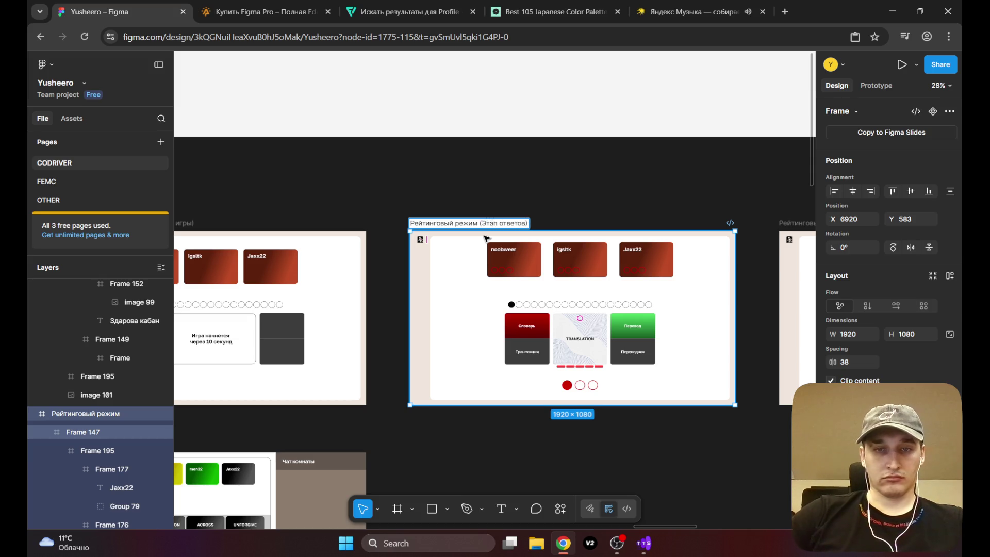
Step: Name the frames 'Рейтинговый режим (Этап ответов)' and 'Рейтинговый режим (Завершение игры)'
{"action": "left_click", "coordinate": [567, 178]}
{"action": "scroll", "coordinate": [603, 184], "scroll_direction": "right", "scroll_amount": 5}
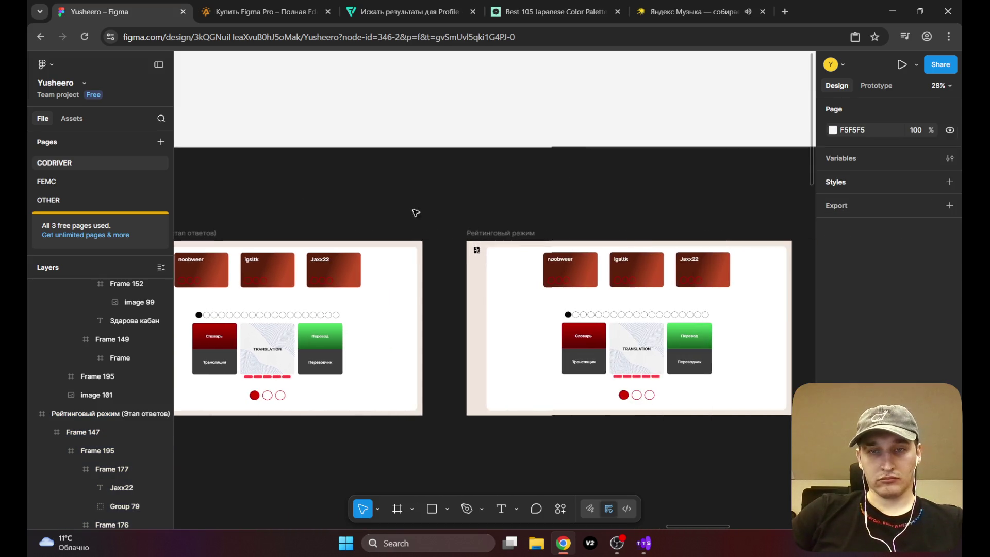
{"action": "left_click", "coordinate": [518, 235]}
{"action": "type", "text": "(Завершение игры)"}
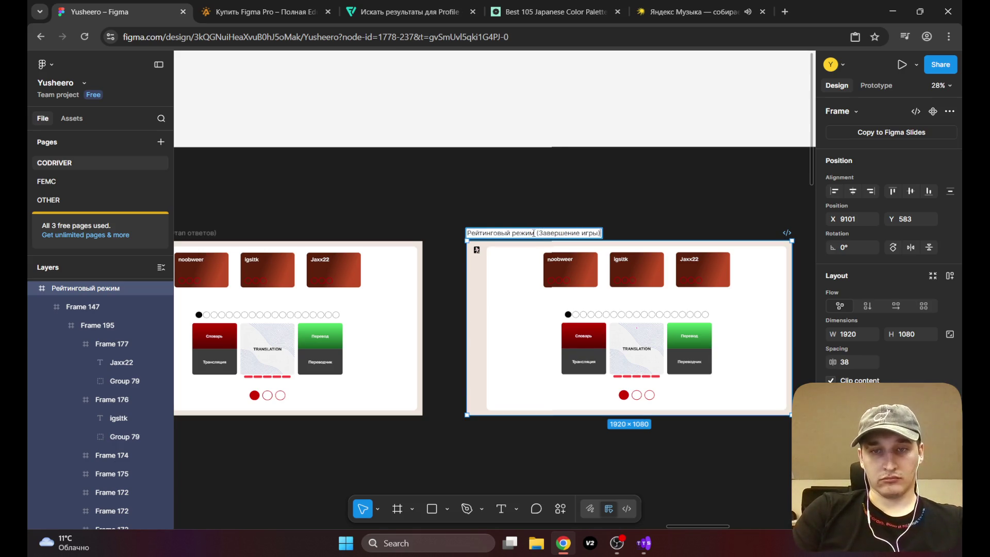
{"action": "left_click", "coordinate": [542, 227]}
Step: Zoom out and pan to compare the Этап ответов and Завершение игры frames side by side
{"action": "scroll", "coordinate": [599, 254], "scroll_direction": "down", "scroll_amount": 3}
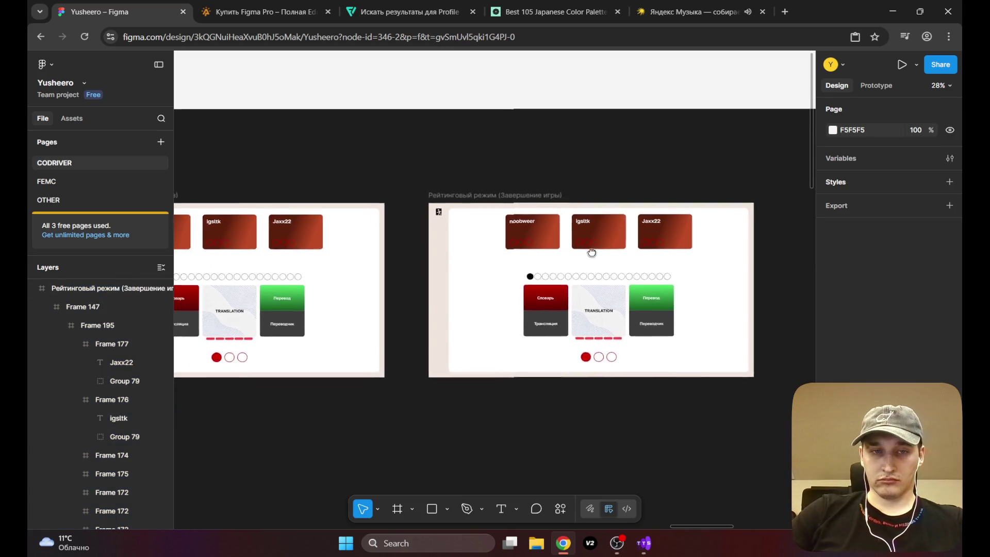
{"action": "scroll", "coordinate": [598, 255], "scroll_direction": "left", "scroll_amount": 2}
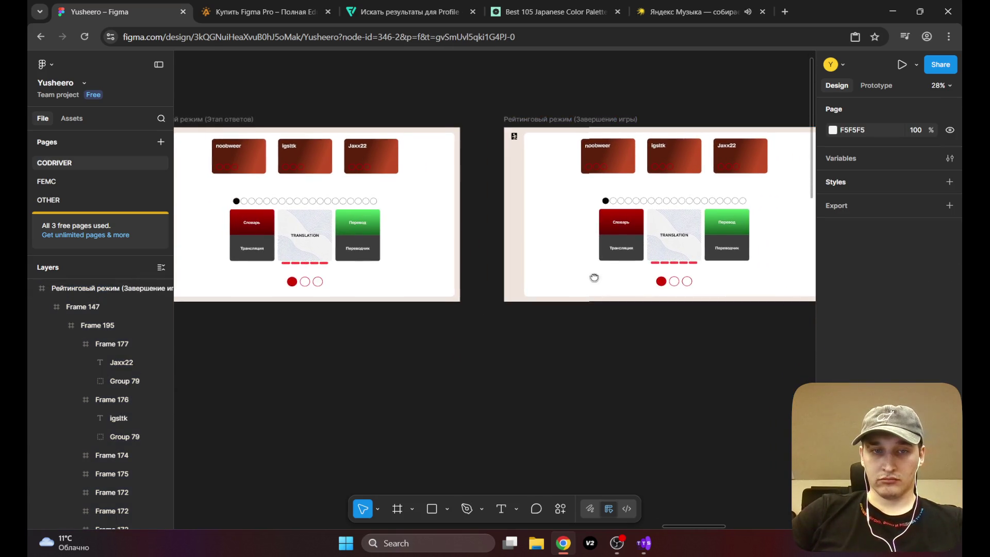
{"action": "scroll", "coordinate": [592, 278], "scroll_direction": "down", "scroll_amount": 2}
{"action": "scroll", "coordinate": [649, 268], "scroll_direction": "left", "scroll_amount": 2}
{"action": "scroll", "coordinate": [649, 268], "scroll_direction": "right", "scroll_amount": 2}
{"action": "scroll", "coordinate": [649, 268], "scroll_direction": "up", "scroll_amount": 1}
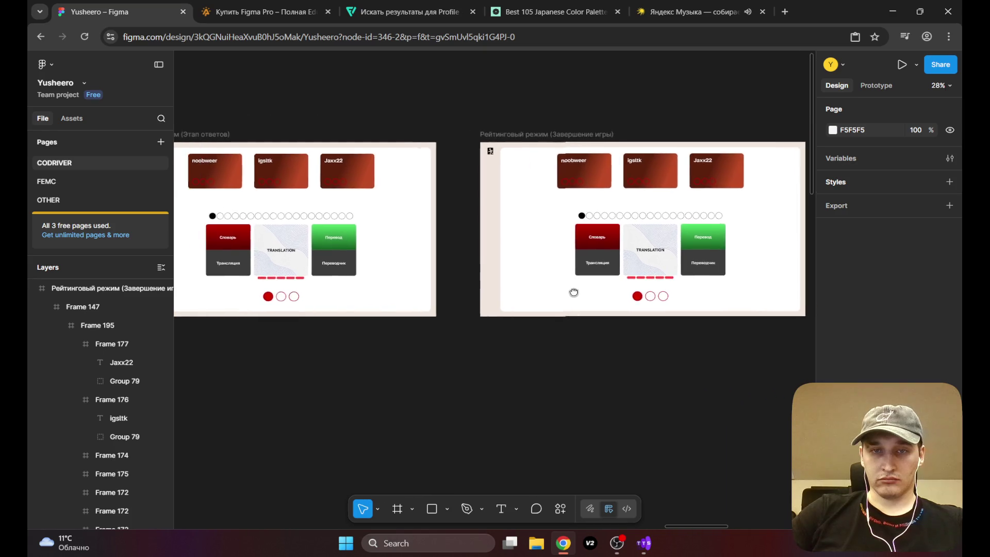
{"action": "scroll", "coordinate": [572, 290], "scroll_direction": "right", "scroll_amount": 4}
{"action": "scroll", "coordinate": [573, 289], "scroll_direction": "up", "scroll_amount": 2}
{"action": "scroll", "coordinate": [531, 311], "scroll_direction": "up", "scroll_amount": 4}
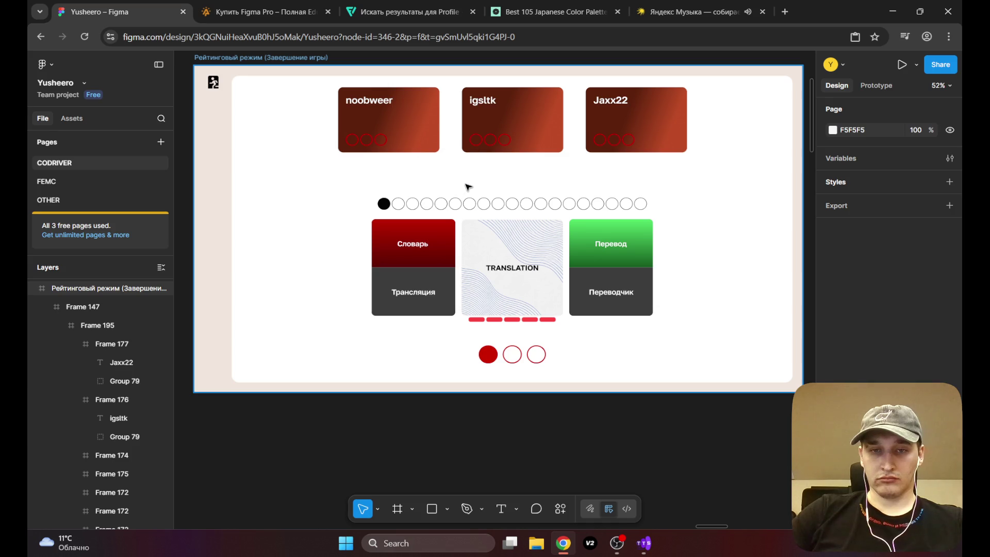
{"action": "scroll", "coordinate": [635, 247], "scroll_direction": "up", "scroll_amount": 1}
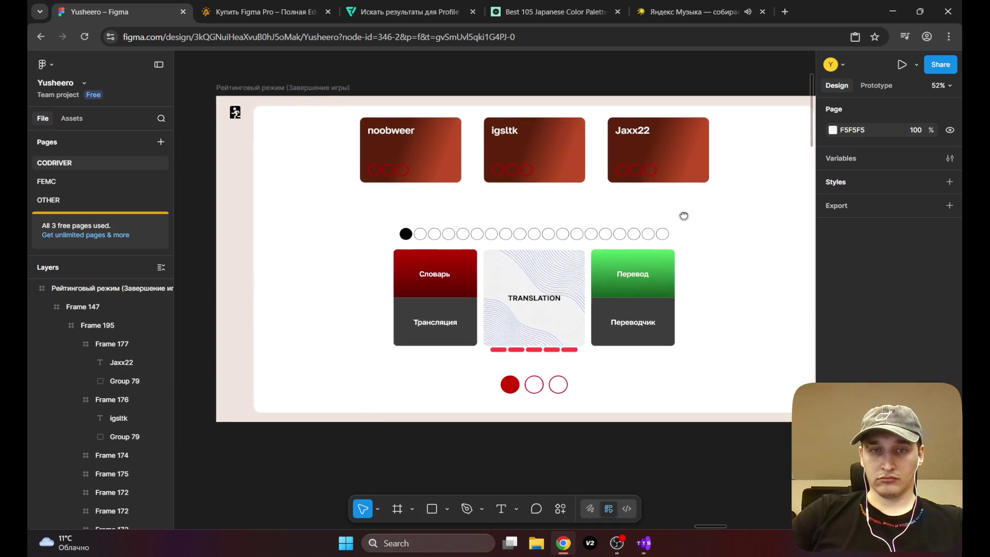
{"action": "scroll", "coordinate": [650, 219], "scroll_direction": "left", "scroll_amount": 1}
{"action": "scroll", "coordinate": [649, 219], "scroll_direction": "down", "scroll_amount": 5}
{"action": "scroll", "coordinate": [568, 221], "scroll_direction": "left", "scroll_amount": 1}
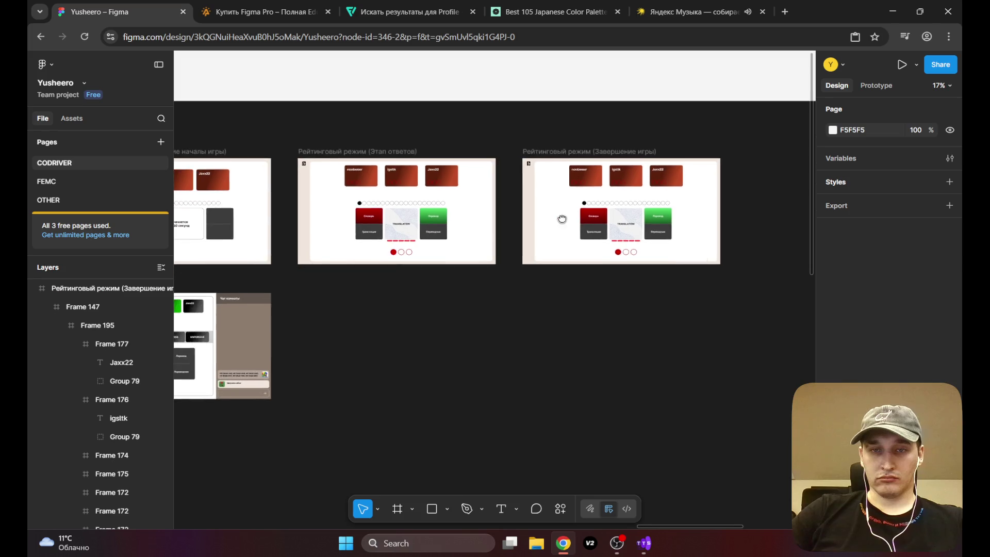
{"action": "mouse_move", "coordinate": [529, 224]}
{"action": "left_mouse_down"}
{"action": "mouse_move", "coordinate": [541, 208]}
{"action": "mouse_move", "coordinate": [544, 224]}
{"action": "mouse_move", "coordinate": [459, 245]}
{"action": "left_mouse_up"}
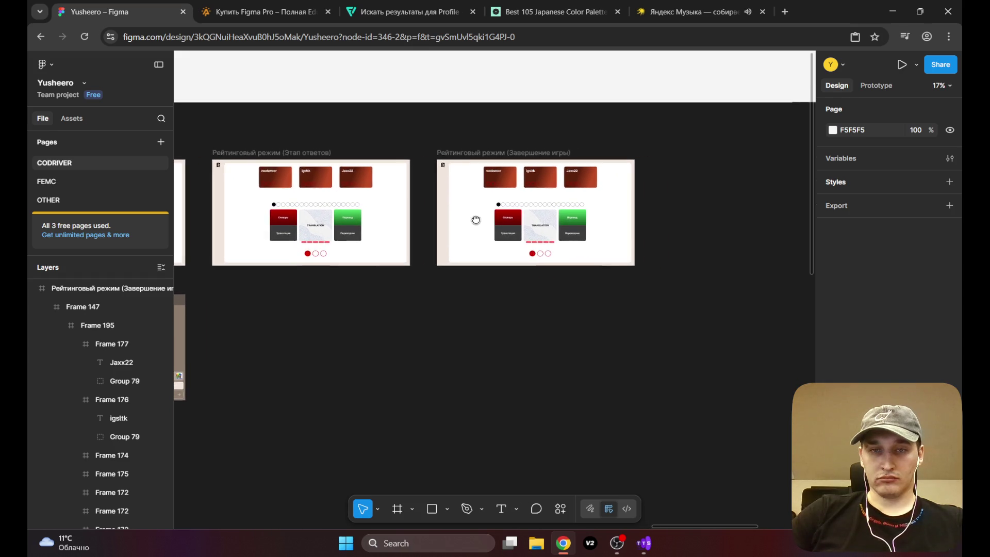
Step: Delete the answer card group from the Завершение игры frame
{"action": "left_click", "coordinate": [459, 245]}
{"action": "key", "text": "shift+2"}
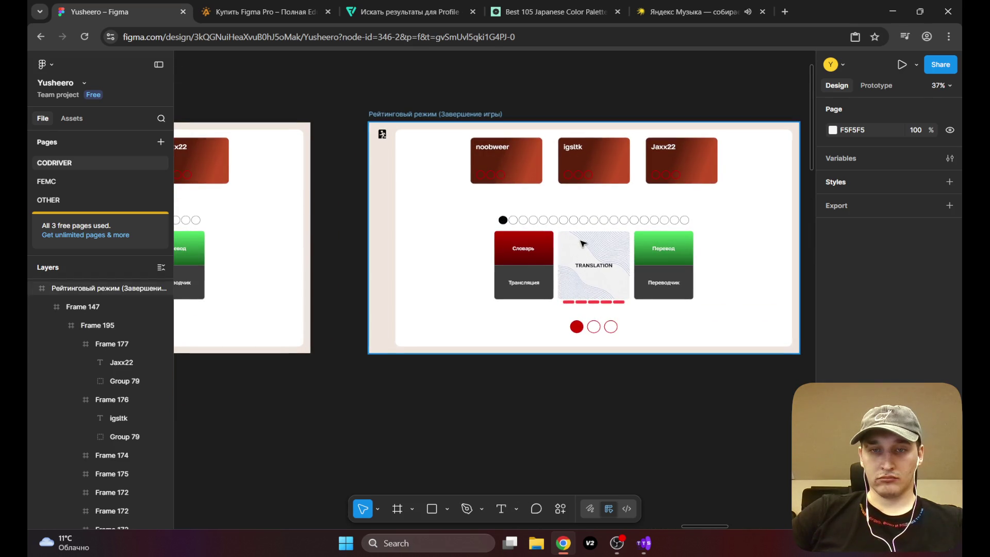
{"action": "double_click", "coordinate": [571, 245]}
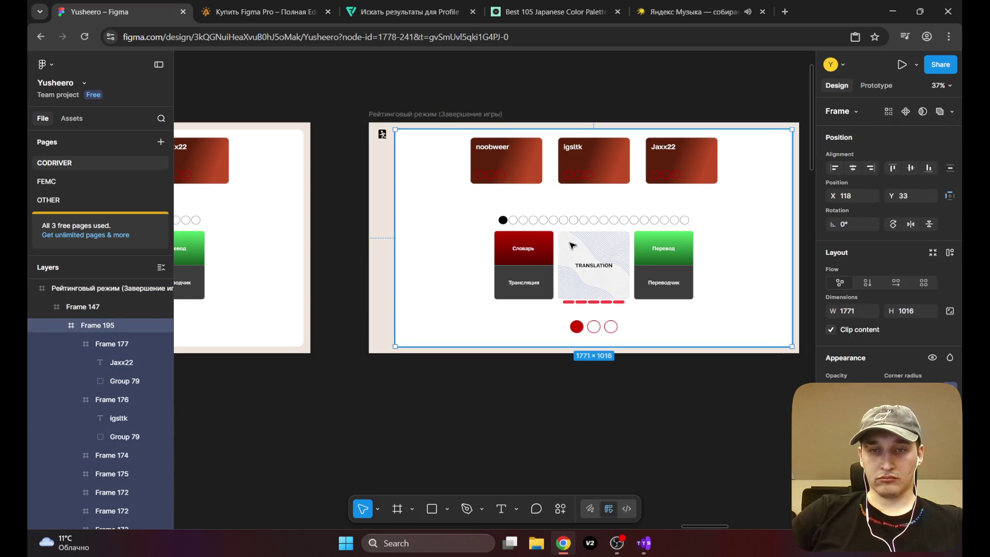
{"action": "left_click", "coordinate": [571, 245]}
{"action": "key", "text": "Delete"}
Step: Delete the row of progress dots from the game-end frame
{"action": "left_click", "coordinate": [578, 221]}
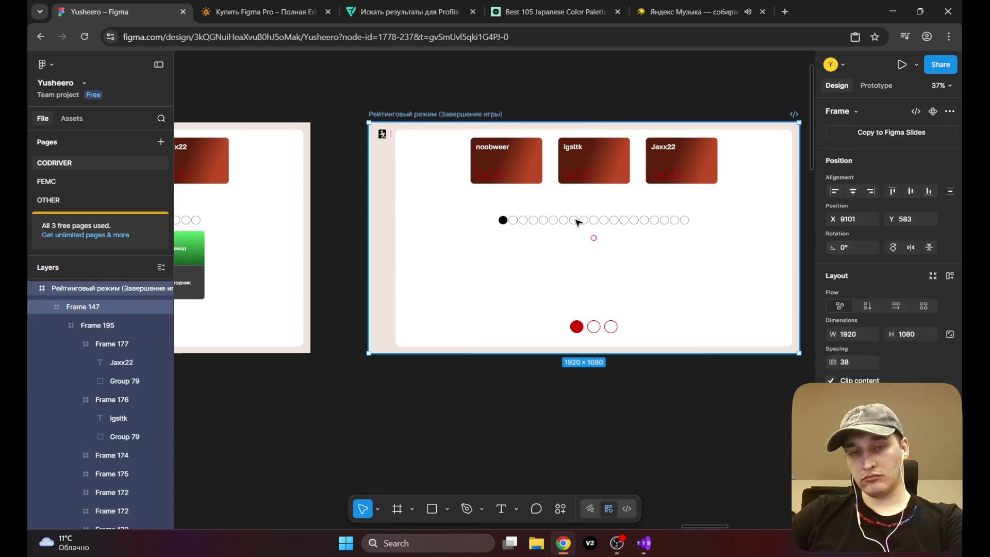
{"action": "double_click", "coordinate": [578, 222]}
{"action": "double_click", "coordinate": [577, 222]}
{"action": "left_click", "coordinate": [597, 221]}
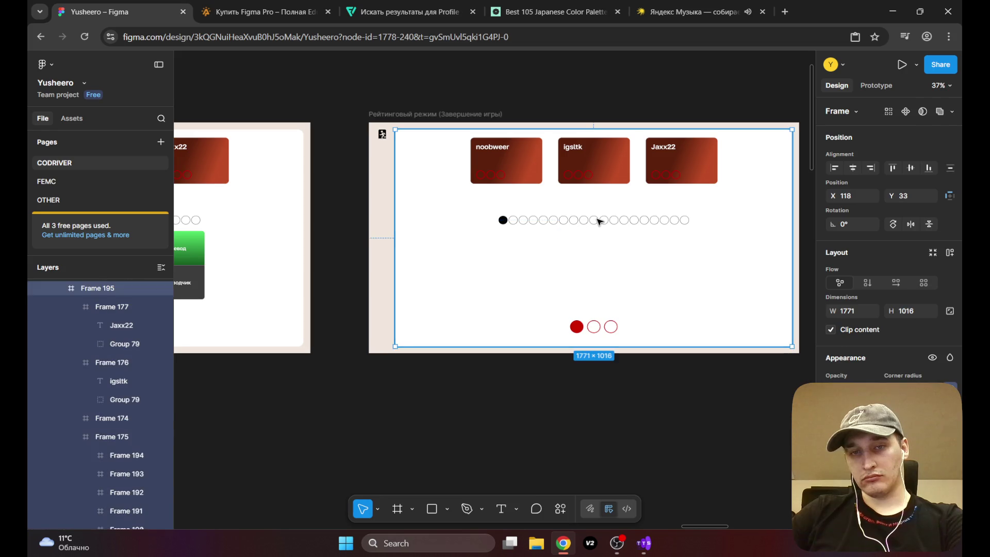
{"action": "left_click", "coordinate": [597, 221]}
{"action": "key", "text": "Delete"}
Step: Delete the three page circles: middle, right and red
{"action": "left_click", "coordinate": [592, 328]}
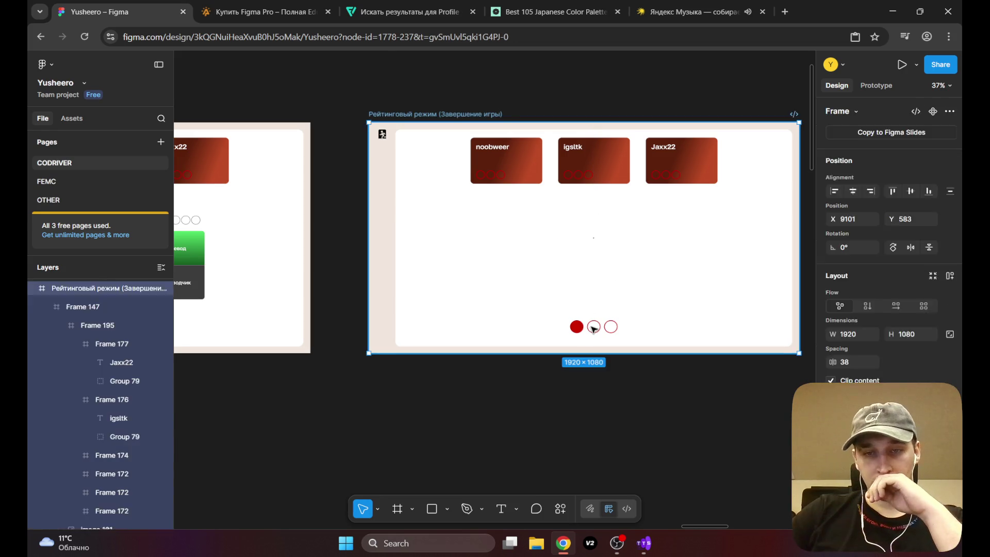
{"action": "left_click", "coordinate": [594, 328]}
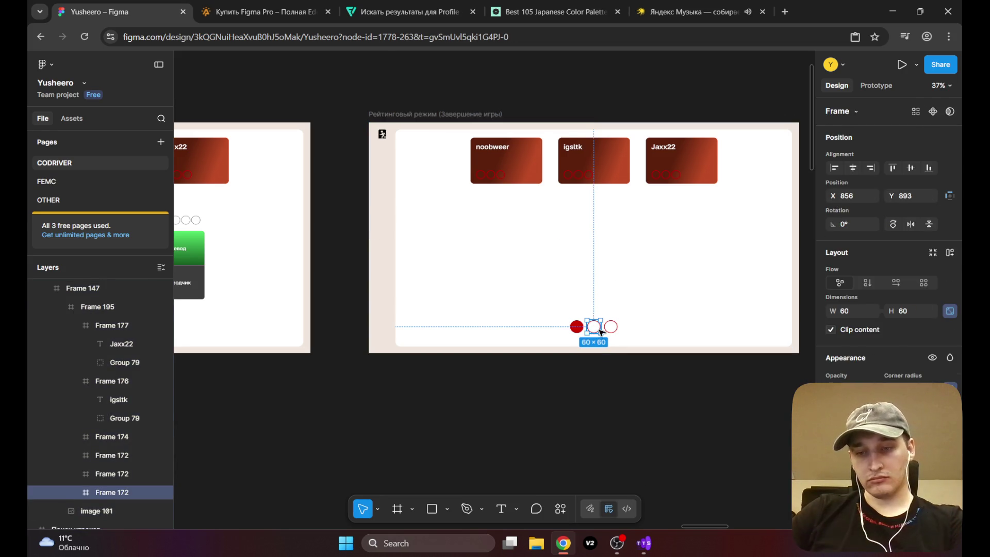
{"action": "key", "text": "Delete"}
{"action": "left_click", "coordinate": [613, 327]}
{"action": "left_click", "coordinate": [612, 327]}
{"action": "key", "text": "Delete"}
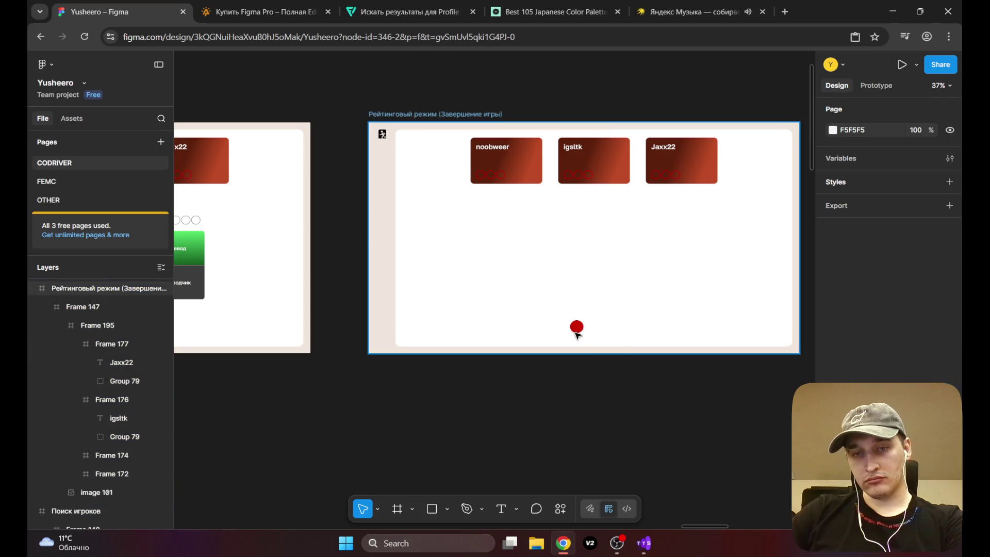
{"action": "left_click", "coordinate": [578, 330]}
{"action": "left_click", "coordinate": [579, 330]}
{"action": "key", "text": "Delete"}
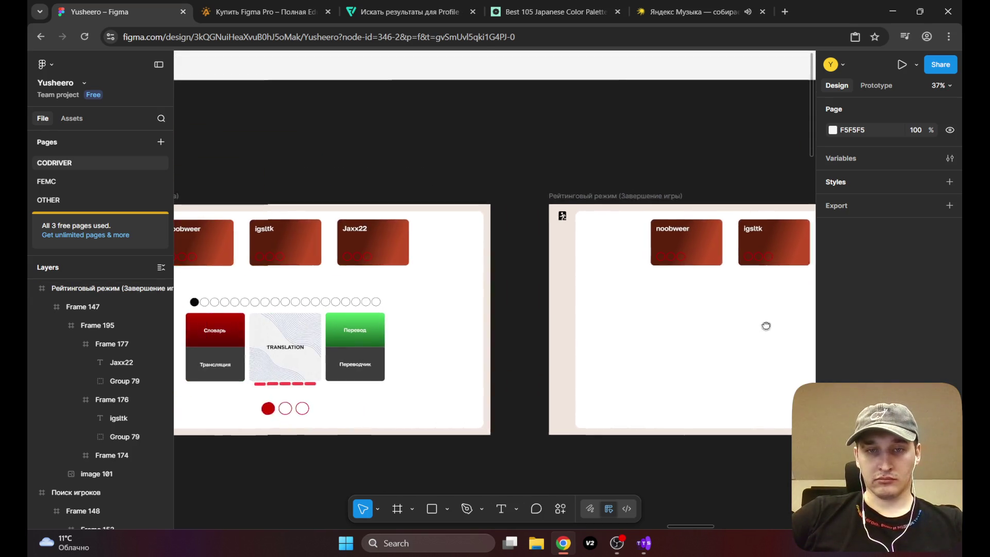
Step: In Этап ответов, shift the noobweer card right and Jaxx22 left for even spacing
{"action": "left_click_drag", "start_coordinate": [591, 293], "coordinate": [782, 315]}
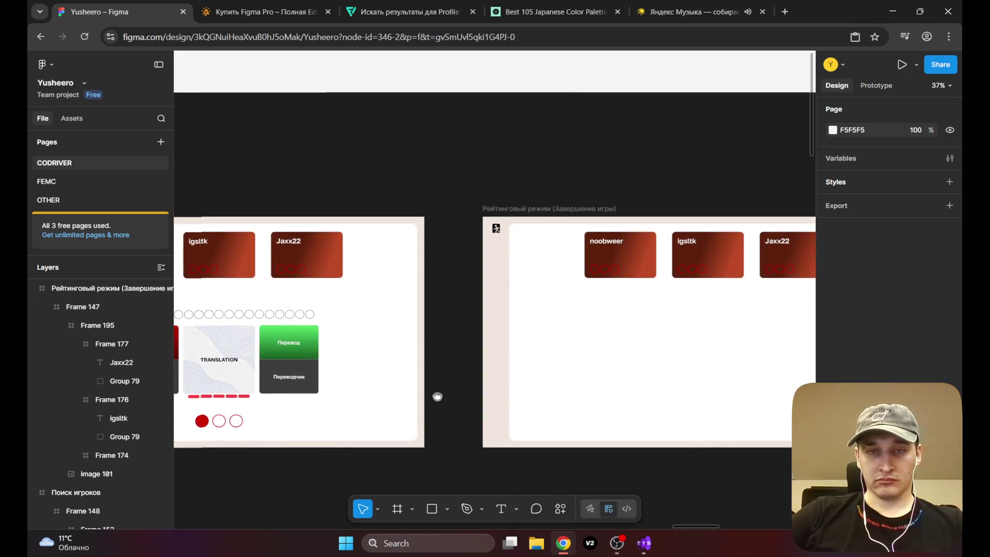
{"action": "scroll", "coordinate": [440, 392], "scroll_direction": "down", "scroll_amount": 5, "text": "ctrl"}
{"action": "scroll", "coordinate": [440, 392], "scroll_direction": "down", "scroll_amount": 3, "text": "ctrl"}
{"action": "scroll", "coordinate": [500, 354], "scroll_direction": "up", "scroll_amount": 5, "text": "ctrl"}
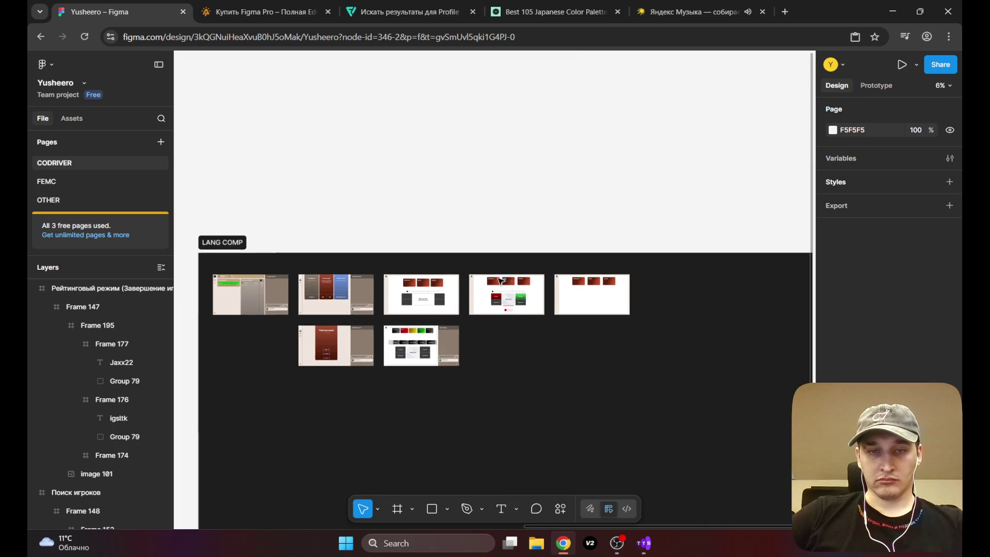
{"action": "left_click_drag", "start_coordinate": [704, 273], "coordinate": [644, 288]}
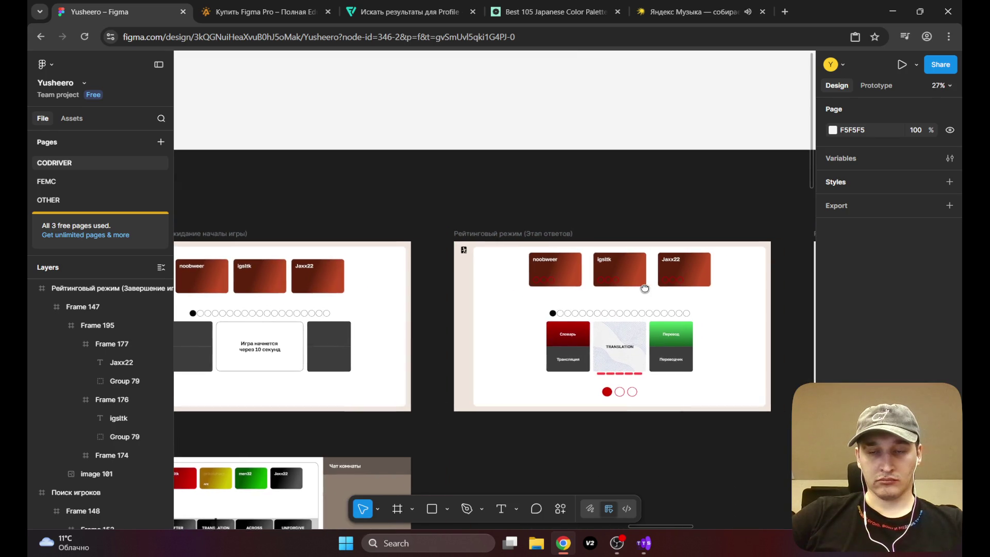
{"action": "left_click", "coordinate": [567, 274]}
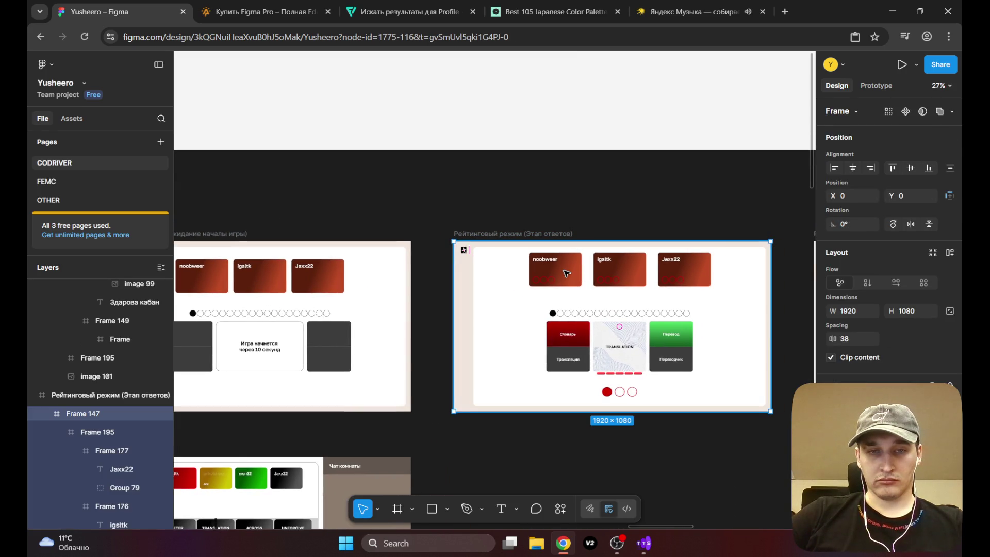
{"action": "double_click", "coordinate": [573, 275]}
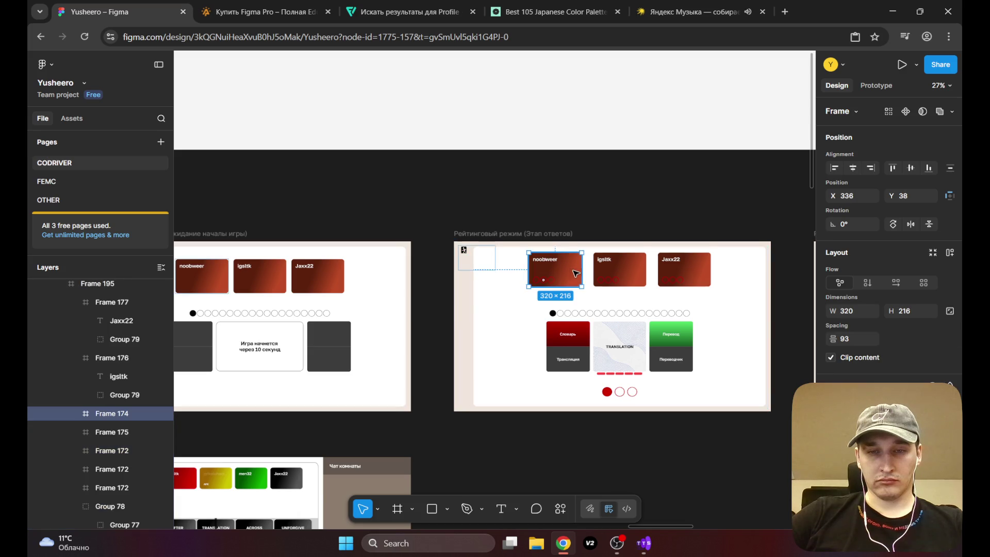
{"action": "left_click_drag", "start_coordinate": [573, 272], "coordinate": [576, 272]}
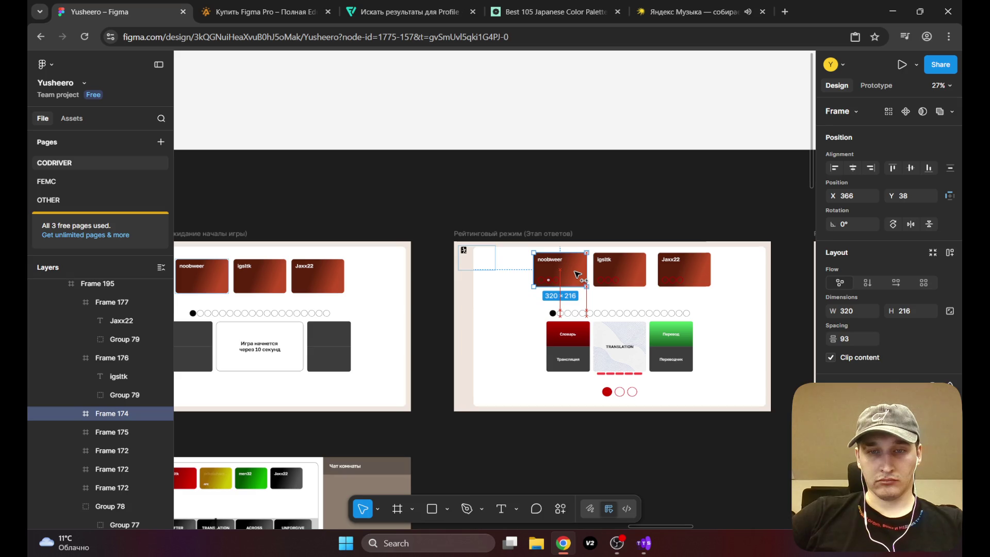
{"action": "left_click_drag", "start_coordinate": [577, 275], "coordinate": [573, 281]}
{"action": "scroll", "coordinate": [575, 279], "scroll_direction": "up", "scroll_amount": 5}
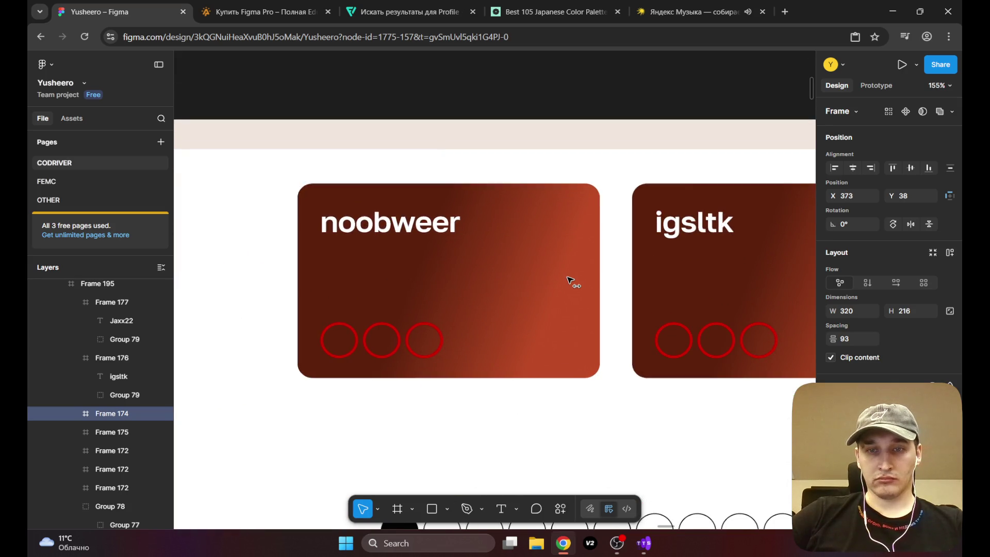
{"action": "scroll", "coordinate": [572, 284], "scroll_direction": "down", "scroll_amount": 5}
{"action": "left_click", "coordinate": [602, 290]}
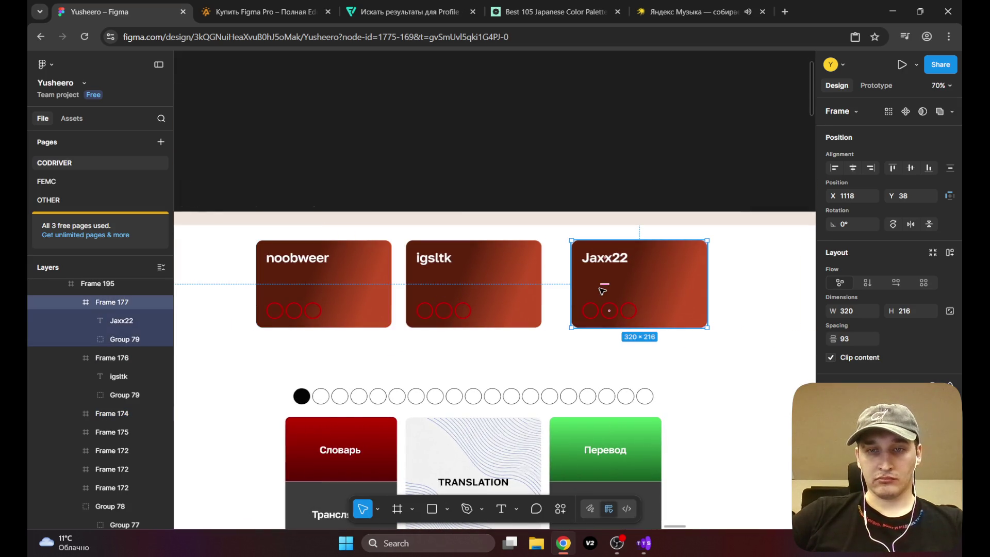
{"action": "mouse_move", "coordinate": [602, 290]}
{"action": "left_mouse_down"}
{"action": "mouse_move", "coordinate": [621, 289]}
{"action": "mouse_move", "coordinate": [612, 287]}
{"action": "left_mouse_up"}
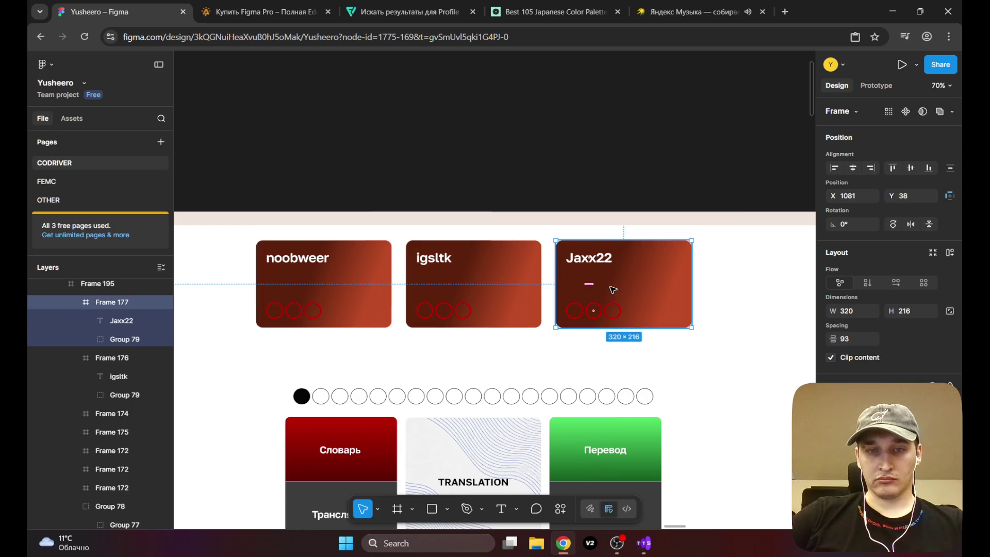
{"action": "scroll", "coordinate": [617, 258], "scroll_direction": "down", "scroll_amount": 6}
{"action": "left_click", "coordinate": [636, 138]}
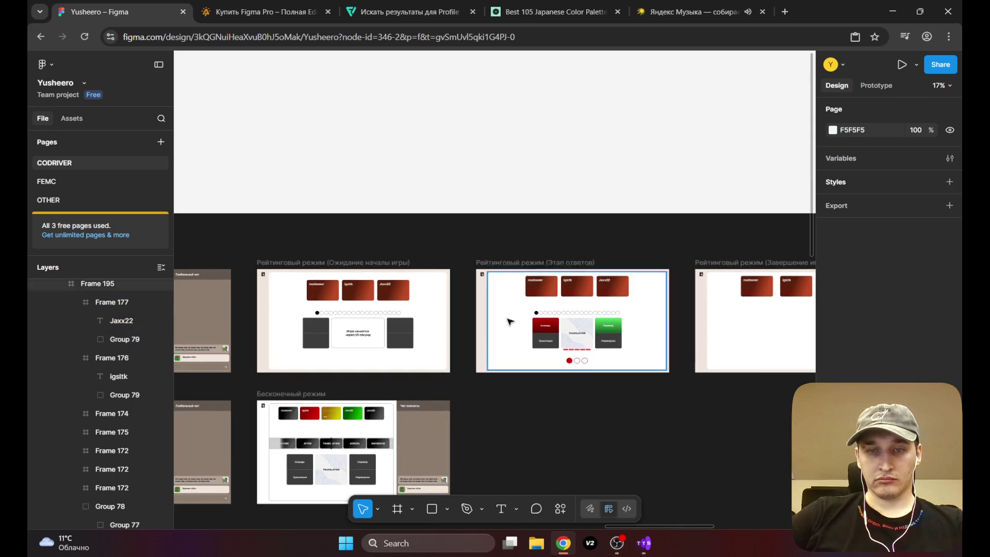
{"action": "scroll", "coordinate": [410, 309], "scroll_direction": "up", "scroll_amount": 2}
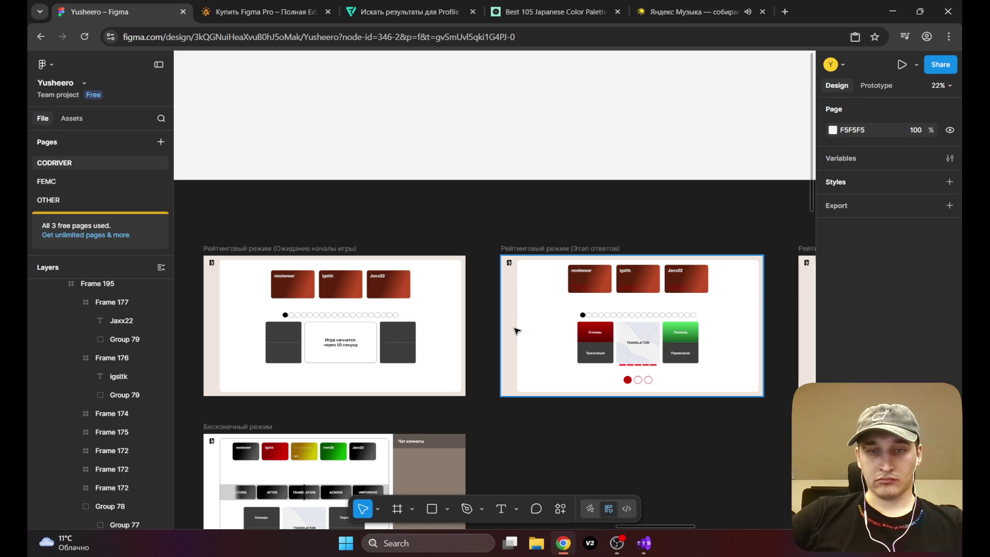
{"action": "scroll", "coordinate": [516, 331], "scroll_direction": "up", "scroll_amount": 1}
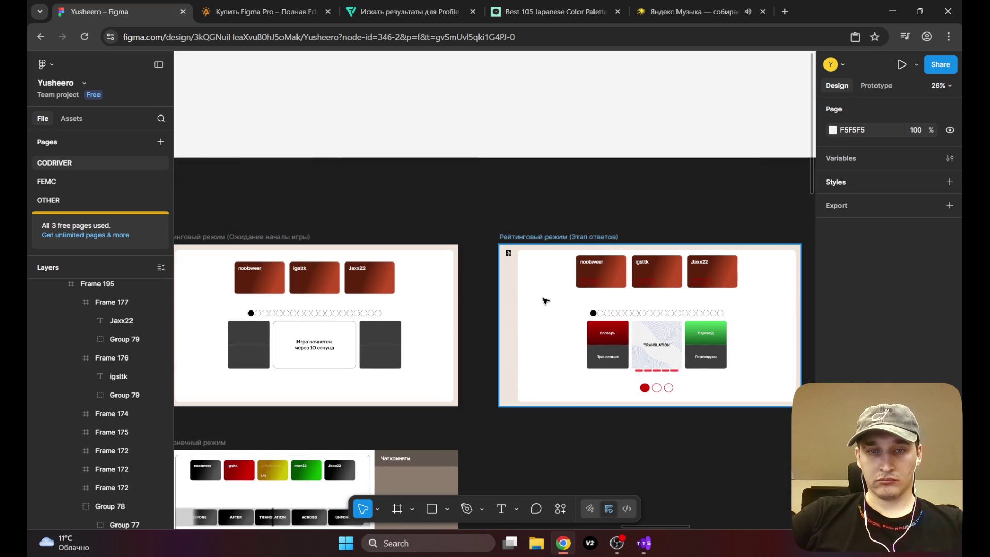
{"action": "left_click", "coordinate": [659, 276]}
{"action": "left_click", "coordinate": [613, 277]}
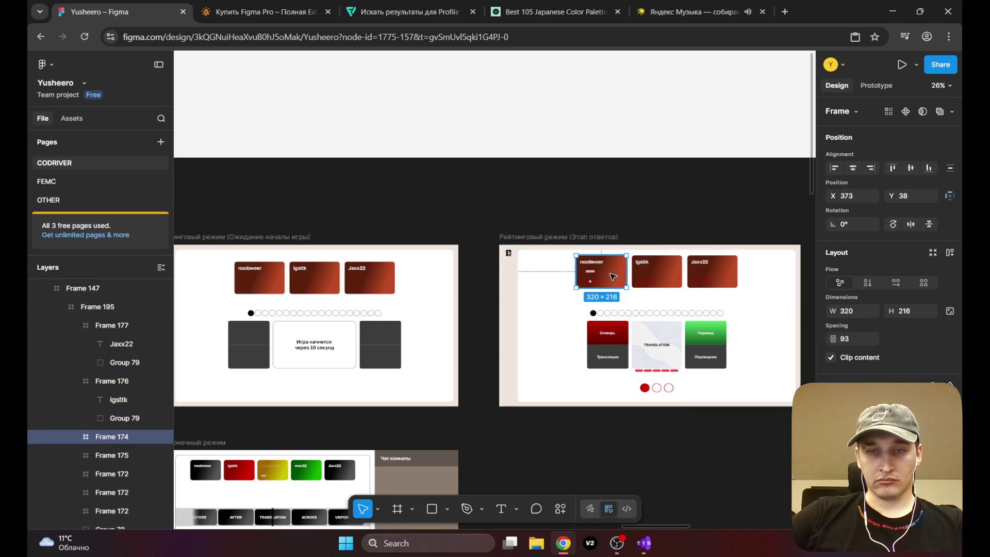
{"action": "scroll", "coordinate": [619, 285], "scroll_direction": "up", "scroll_amount": 3}
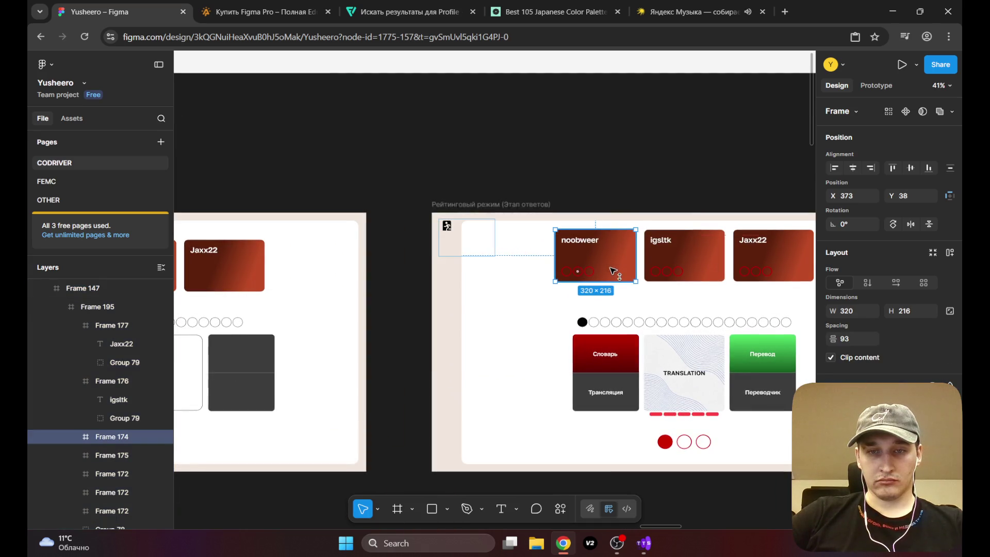
{"action": "left_click_drag", "start_coordinate": [613, 272], "coordinate": [614, 277]}
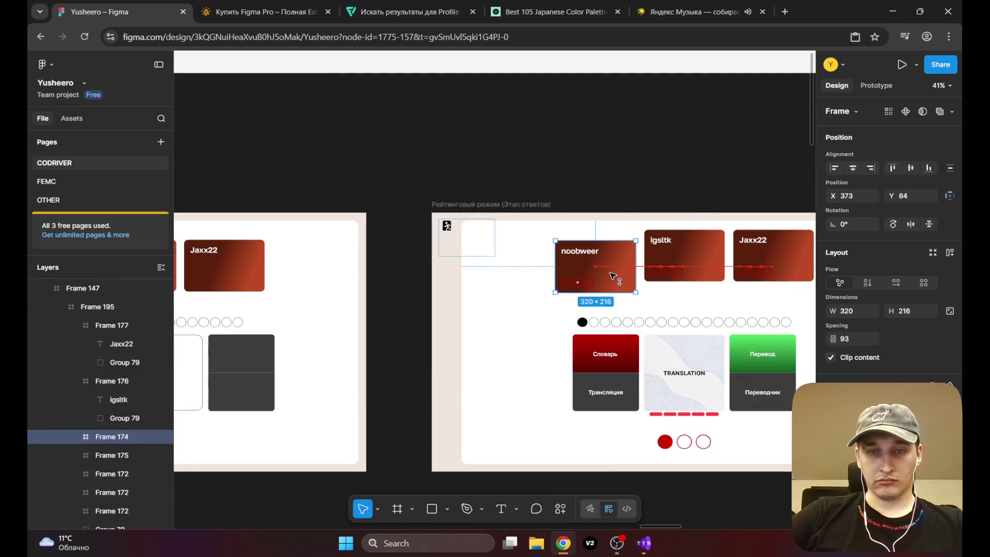
{"action": "left_click", "coordinate": [680, 257]}
{"action": "left_click_drag", "start_coordinate": [694, 256], "coordinate": [696, 269]}
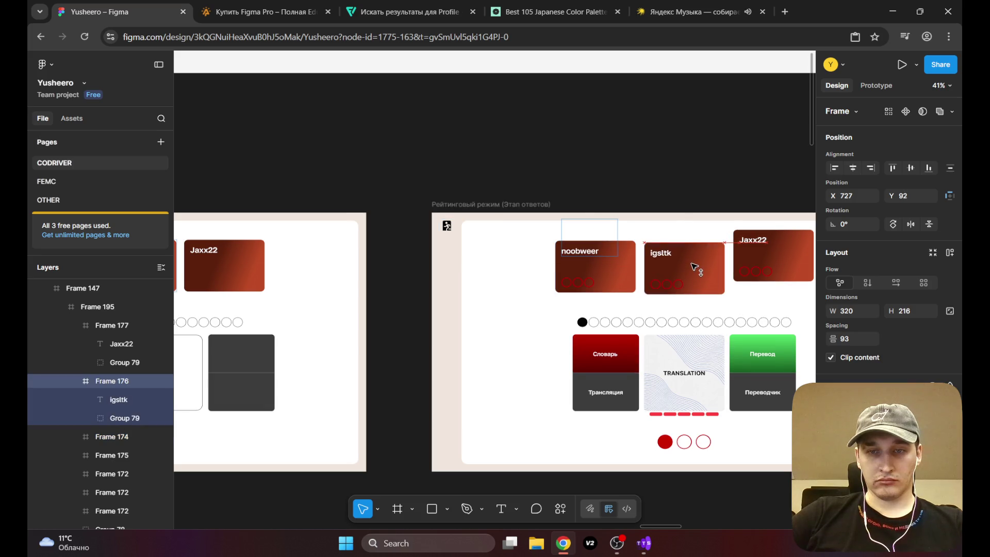
{"action": "scroll", "coordinate": [679, 186], "scroll_direction": "right", "scroll_amount": 5}
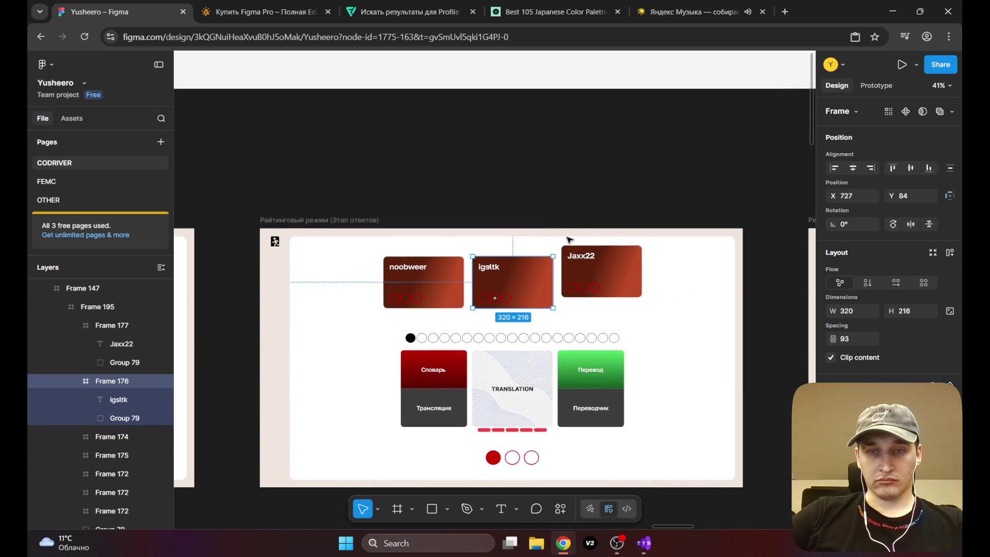
{"action": "left_click", "coordinate": [619, 274]}
{"action": "left_click_drag", "start_coordinate": [619, 274], "coordinate": [619, 284]}
{"action": "scroll", "coordinate": [614, 281], "scroll_direction": "down", "scroll_amount": 5, "text": "ctrl"}
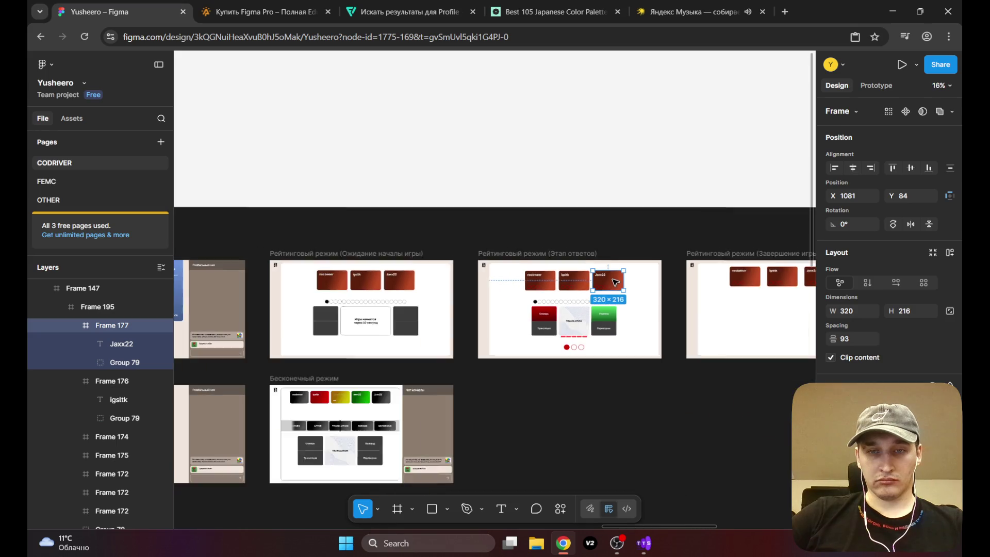
{"action": "left_click", "coordinate": [594, 158]}
{"action": "mouse_move", "coordinate": [529, 308]}
{"action": "left_mouse_down"}
{"action": "mouse_move", "coordinate": [552, 281]}
{"action": "mouse_move", "coordinate": [474, 338]}
{"action": "left_mouse_up"}
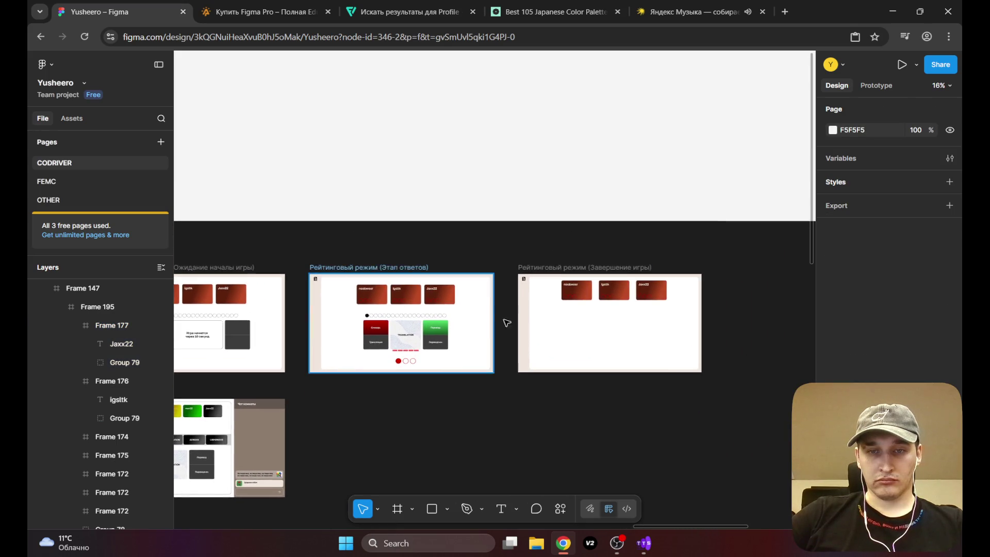
Step: Drag the Jaxx22 card left in the game-end frame toward equal 45 px gaps
{"action": "left_click", "coordinate": [590, 293]}
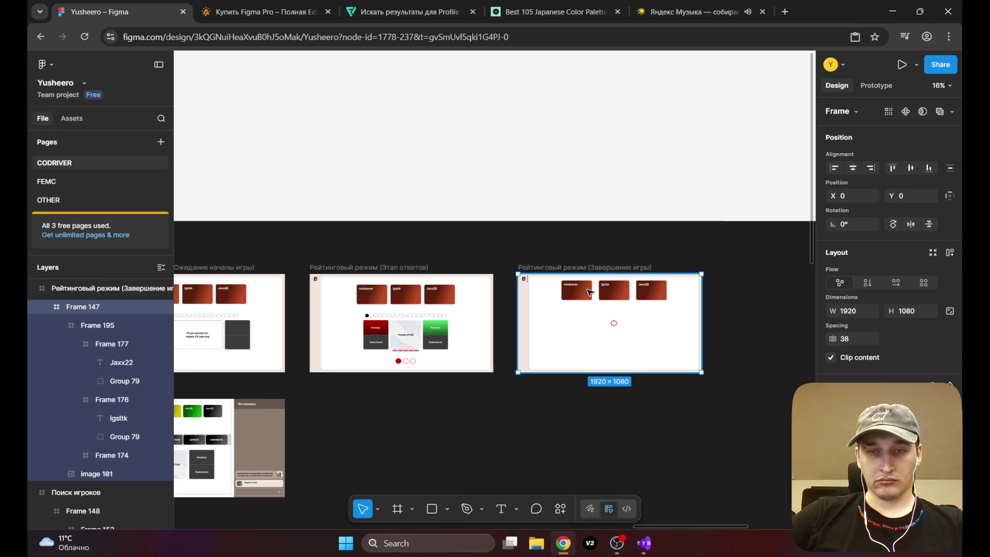
{"action": "left_click", "coordinate": [590, 292]}
{"action": "scroll", "coordinate": [595, 313], "scroll_direction": "up", "scroll_amount": 5, "text": "ctrl"}
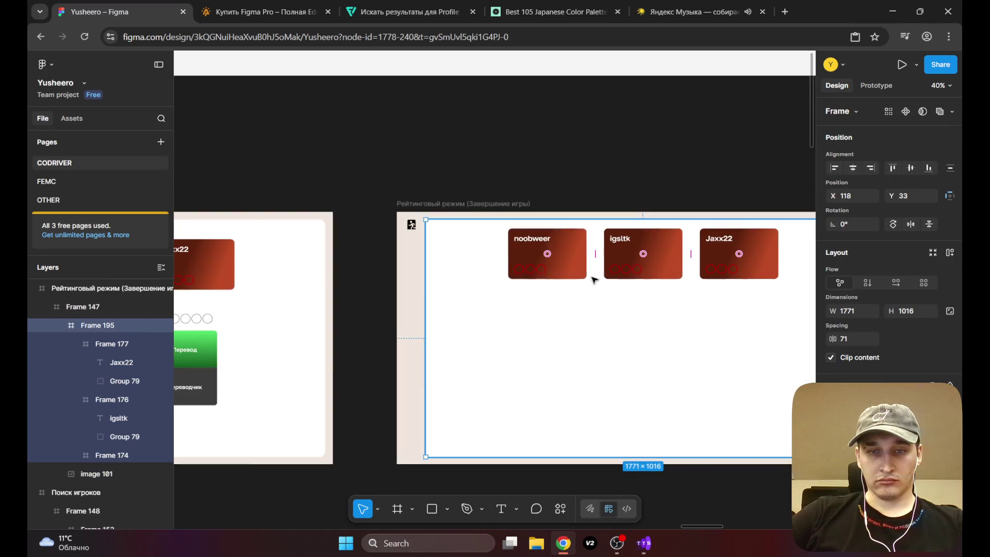
{"action": "scroll", "coordinate": [629, 272], "scroll_direction": "up", "scroll_amount": 3, "text": "ctrl"}
{"action": "left_click", "coordinate": [438, 274]}
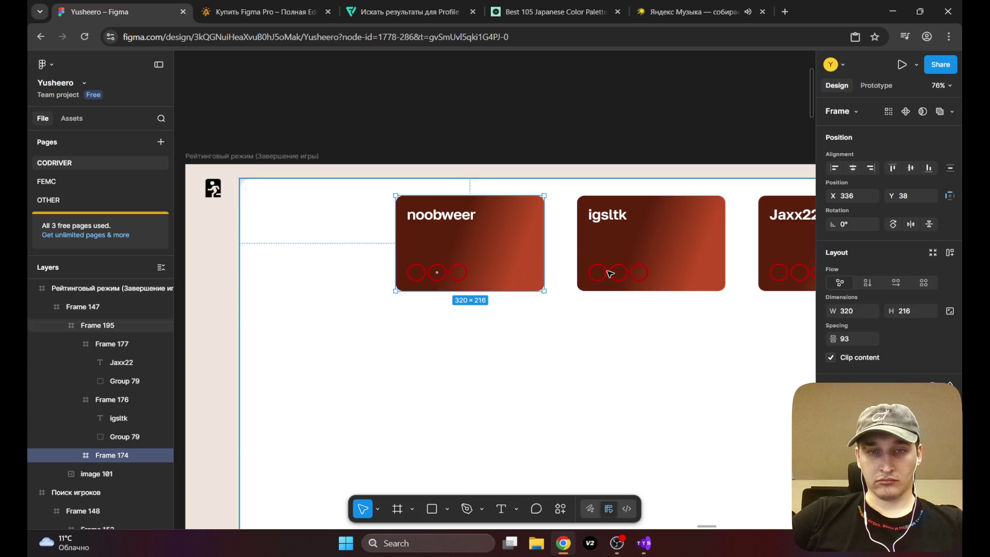
{"action": "scroll", "coordinate": [437, 273], "scroll_direction": "right", "scroll_amount": 3}
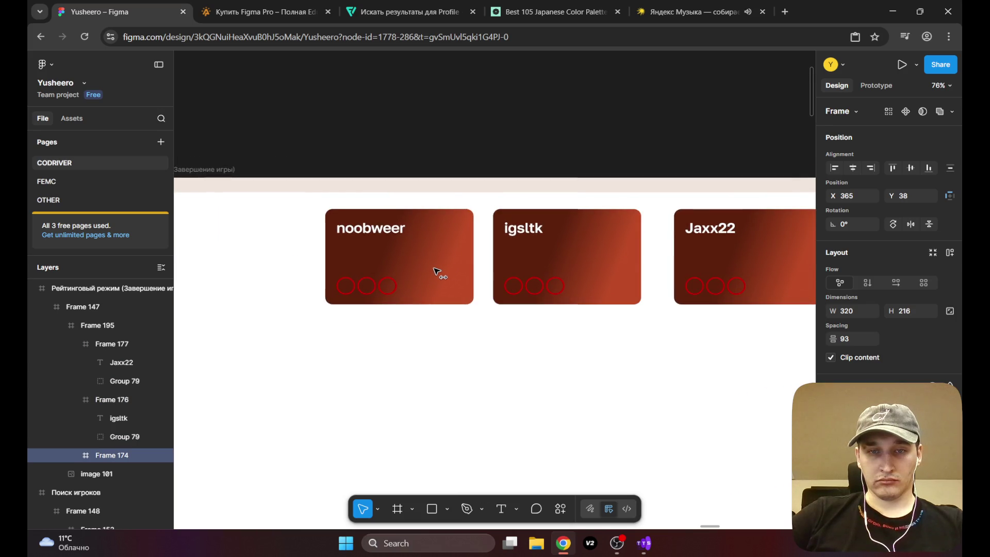
{"action": "left_click", "coordinate": [717, 255]}
{"action": "left_click_drag", "start_coordinate": [711, 253], "coordinate": [706, 264]}
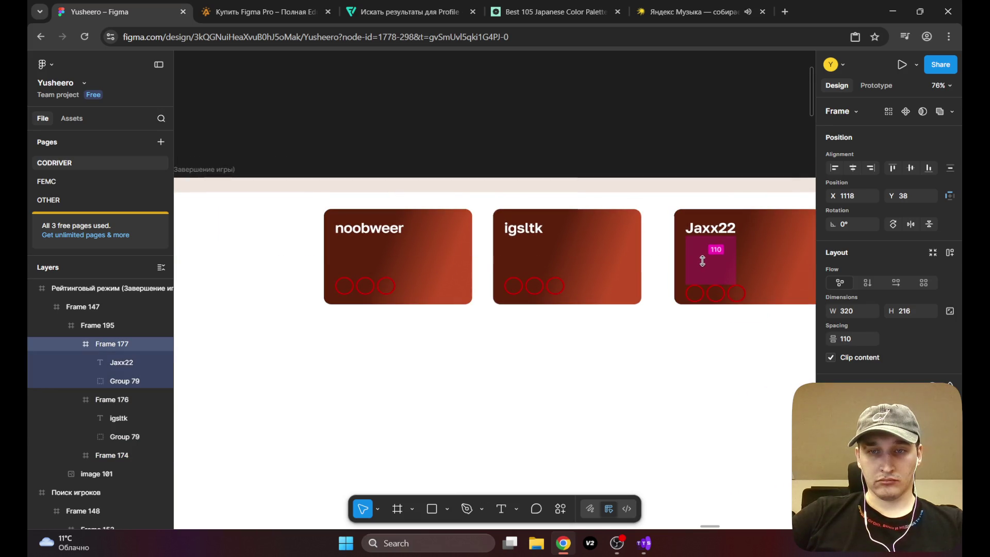
{"action": "left_click_drag", "start_coordinate": [764, 257], "coordinate": [753, 259]}
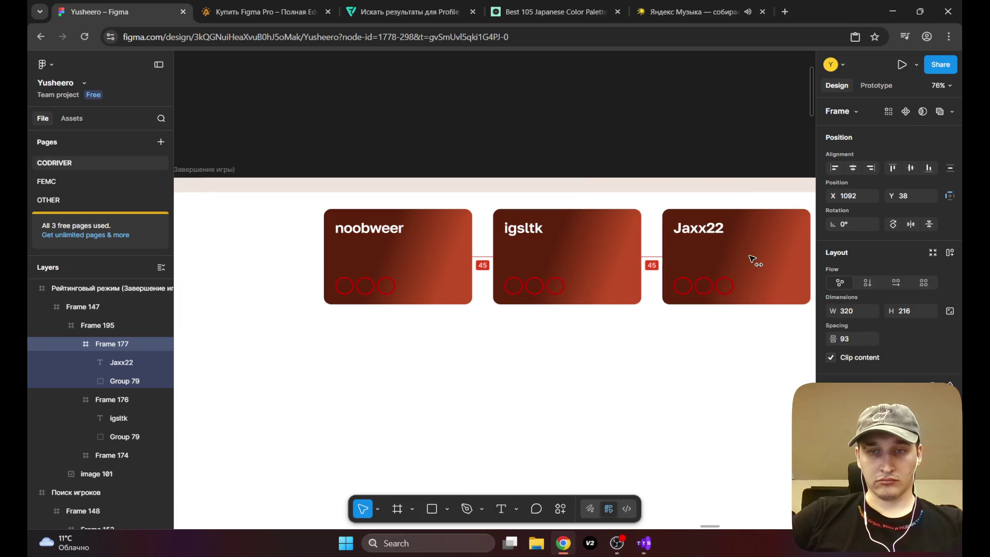
{"action": "scroll", "coordinate": [578, 287], "scroll_direction": "down", "scroll_amount": 5}
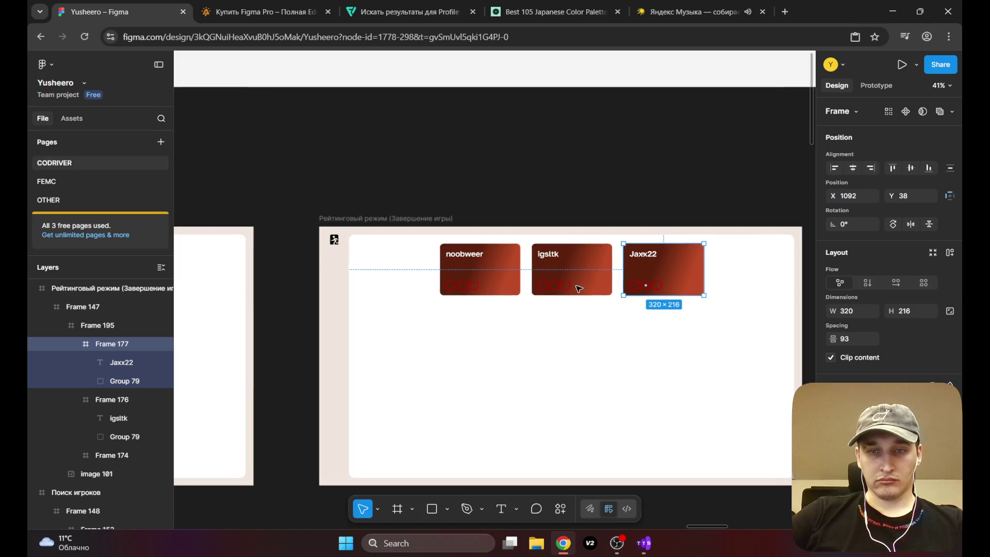
{"action": "scroll", "coordinate": [702, 298], "scroll_direction": "up", "scroll_amount": 10}
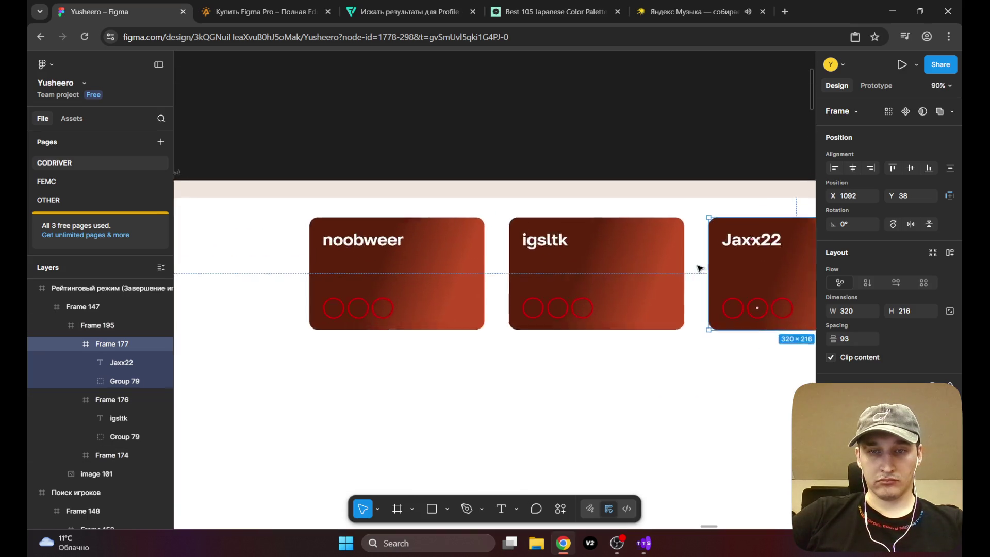
Step: Nudge the Jaxx22 card to X 1086, level with the other cards at Y 38
{"action": "left_click", "coordinate": [368, 250]}
{"action": "scroll", "coordinate": [387, 254], "scroll_direction": "up", "scroll_amount": 5}
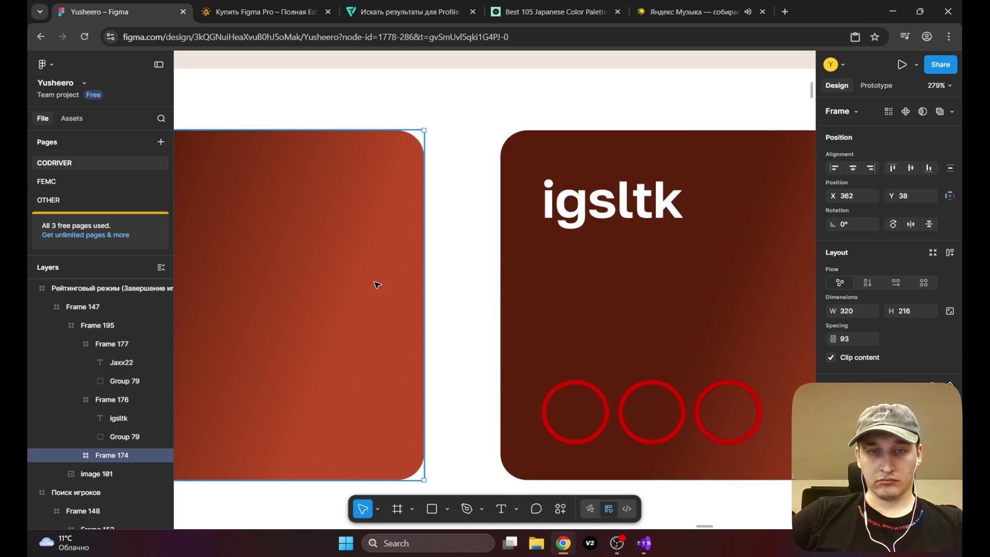
{"action": "scroll", "coordinate": [385, 284], "scroll_direction": "down", "scroll_amount": 5}
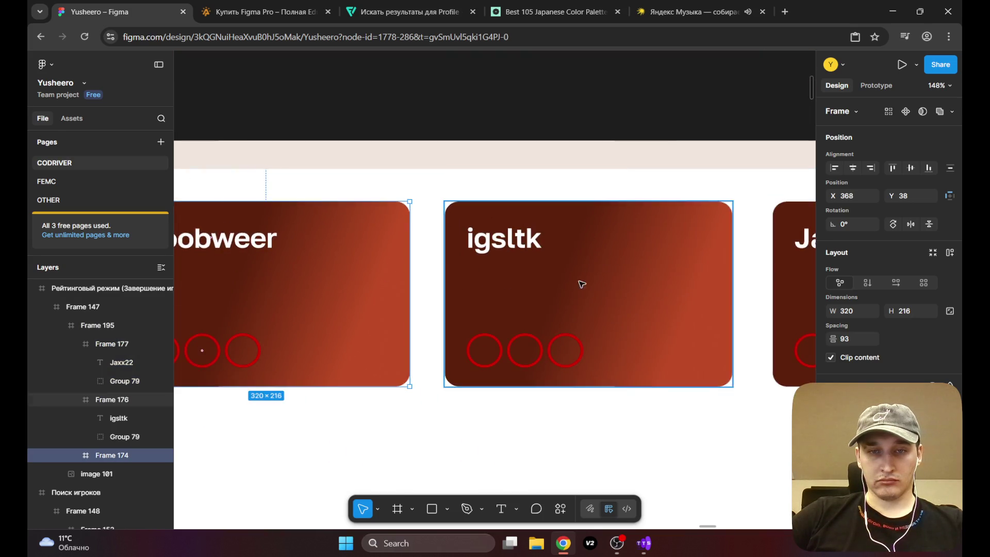
{"action": "scroll", "coordinate": [541, 283], "scroll_direction": "right", "scroll_amount": 4}
{"action": "left_click", "coordinate": [660, 288]}
{"action": "key", "text": "shift+Left"}
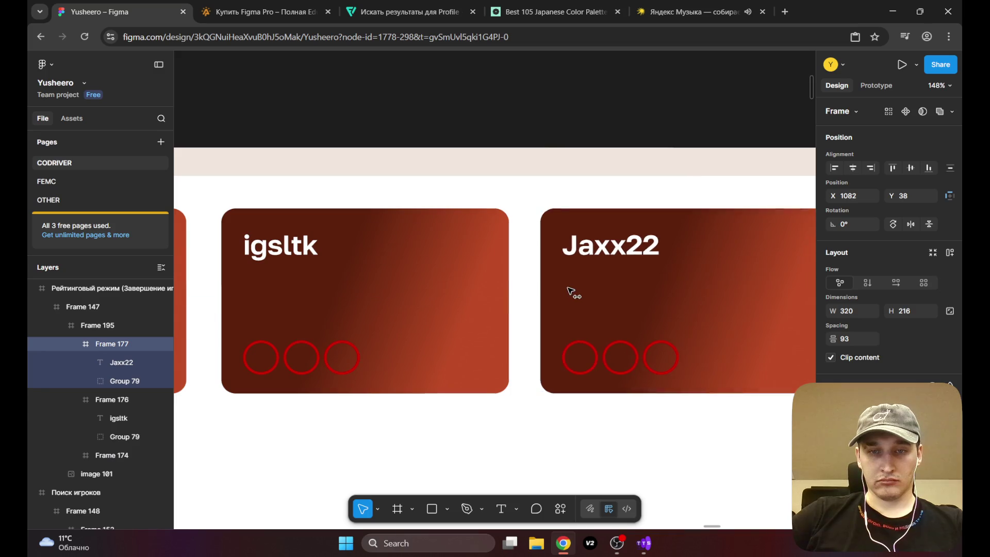
{"action": "left_click_drag", "start_coordinate": [571, 292], "coordinate": [576, 290]}
{"action": "scroll", "coordinate": [469, 288], "scroll_direction": "down", "scroll_amount": 5}
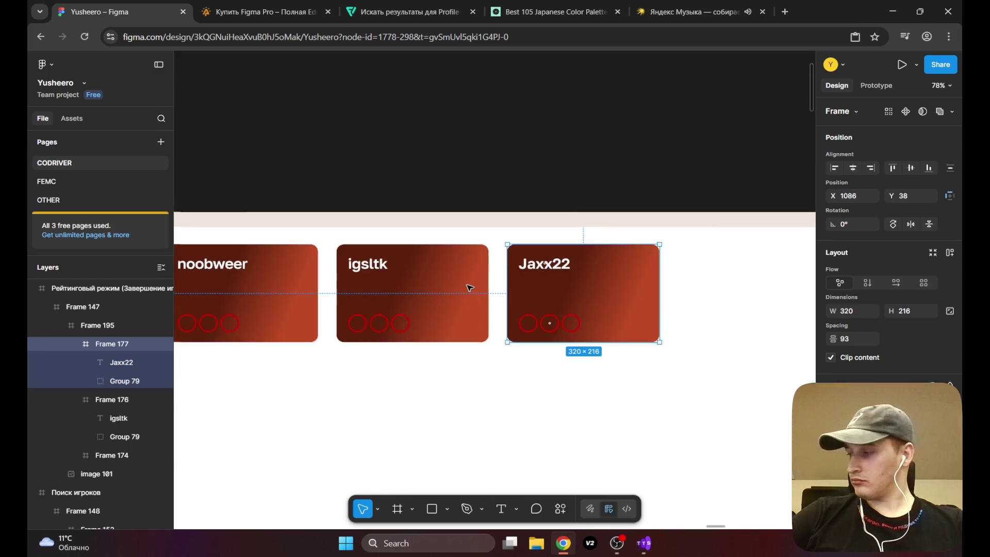
{"action": "scroll", "coordinate": [431, 296], "scroll_direction": "up", "scroll_amount": 3}
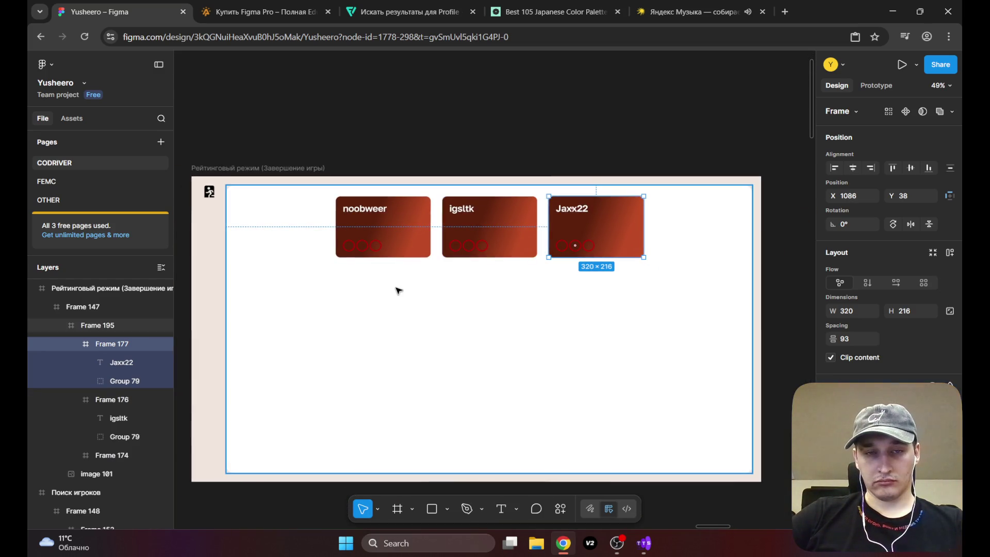
{"action": "scroll", "coordinate": [398, 290], "scroll_direction": "up", "scroll_amount": 2}
{"action": "scroll", "coordinate": [398, 291], "scroll_direction": "down", "scroll_amount": 5}
{"action": "left_click_drag", "start_coordinate": [395, 298], "coordinate": [579, 305]}
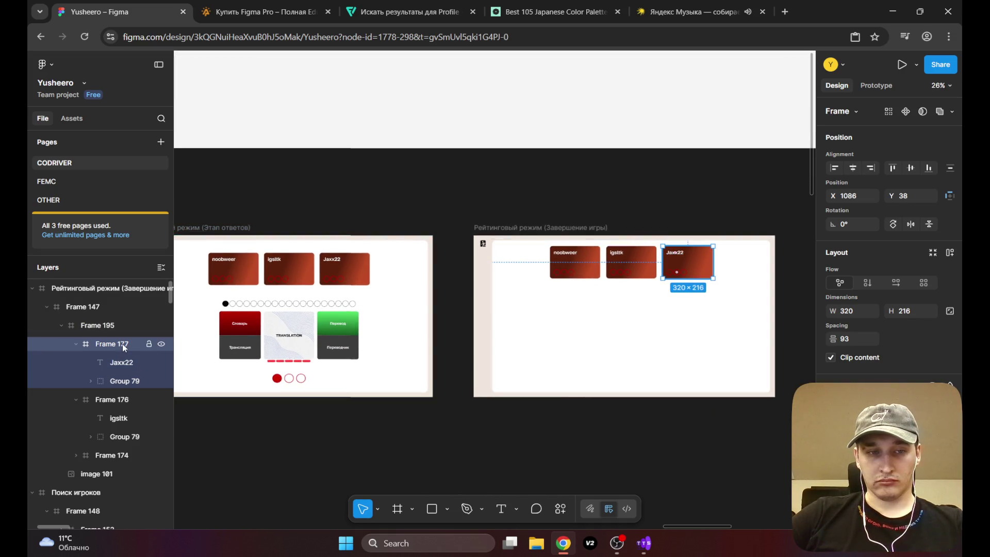
Step: Group the three game-end player cards and position the group near the frame top
{"action": "left_click", "coordinate": [77, 344]}
{"action": "left_click", "coordinate": [75, 362]}
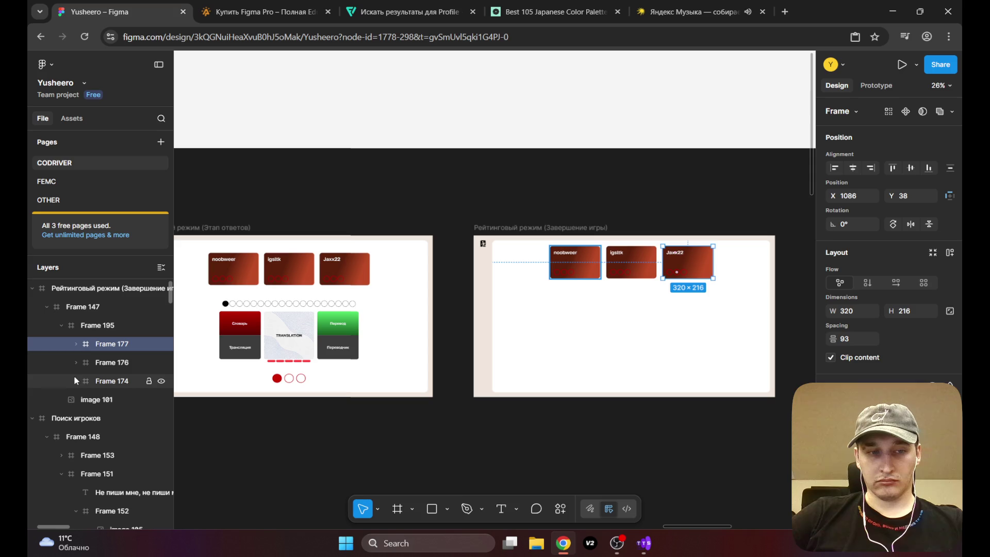
{"action": "left_click", "coordinate": [75, 381]}
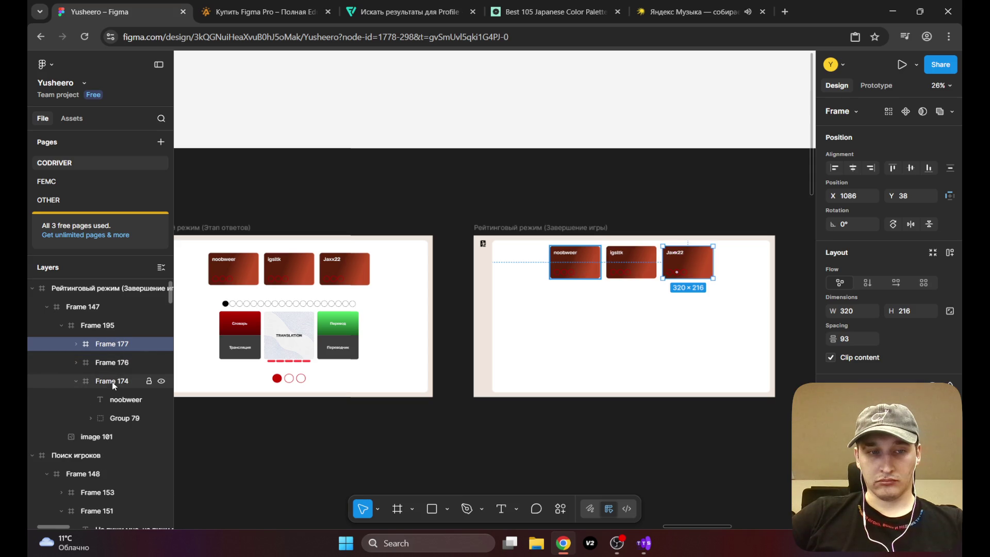
{"action": "left_click", "coordinate": [76, 381]}
{"action": "left_click", "coordinate": [115, 384], "text": "shift"}
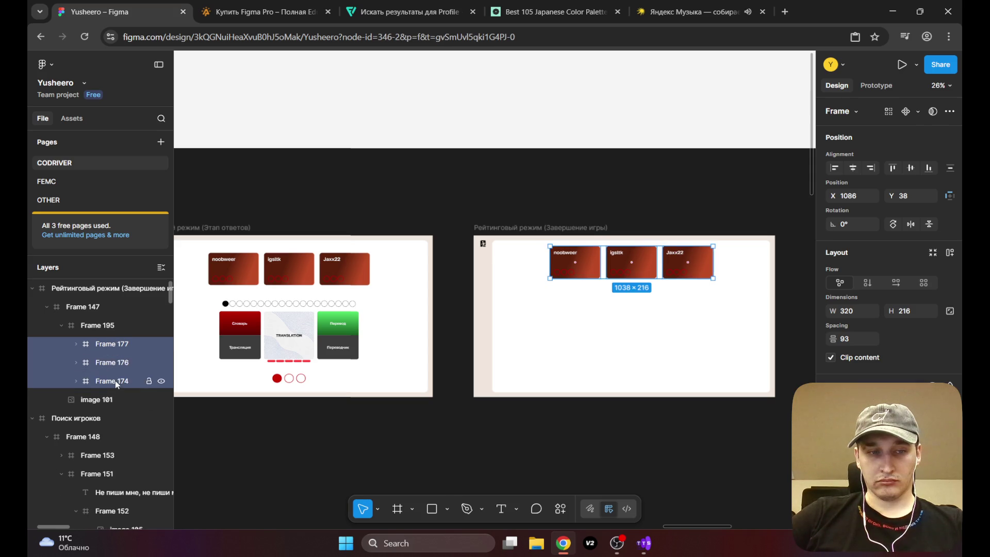
{"action": "right_click", "coordinate": [115, 346]}
{"action": "left_click", "coordinate": [172, 237]}
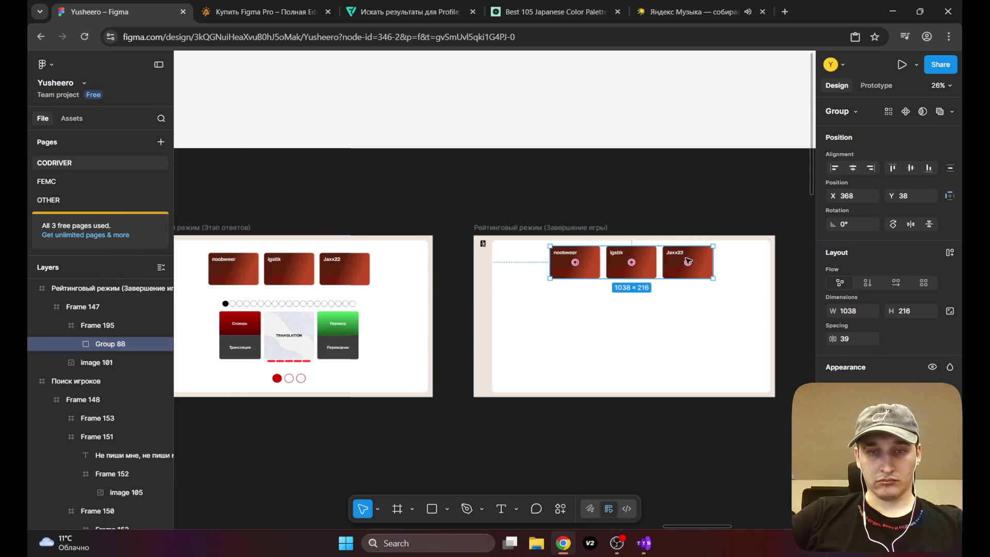
{"action": "left_click_drag", "start_coordinate": [660, 316], "coordinate": [599, 335]}
{"action": "left_click_drag", "start_coordinate": [527, 287], "coordinate": [527, 295]}
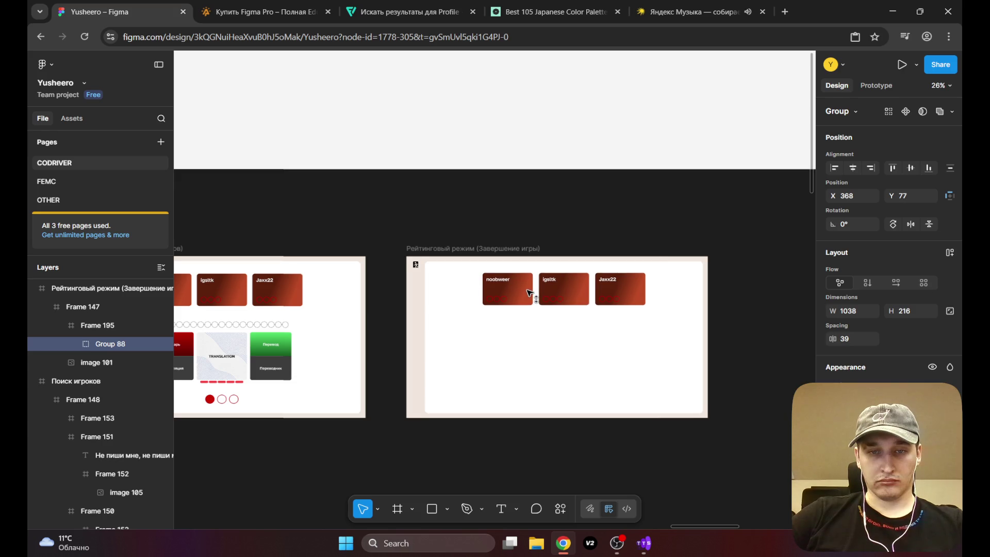
{"action": "key", "text": "alt"}
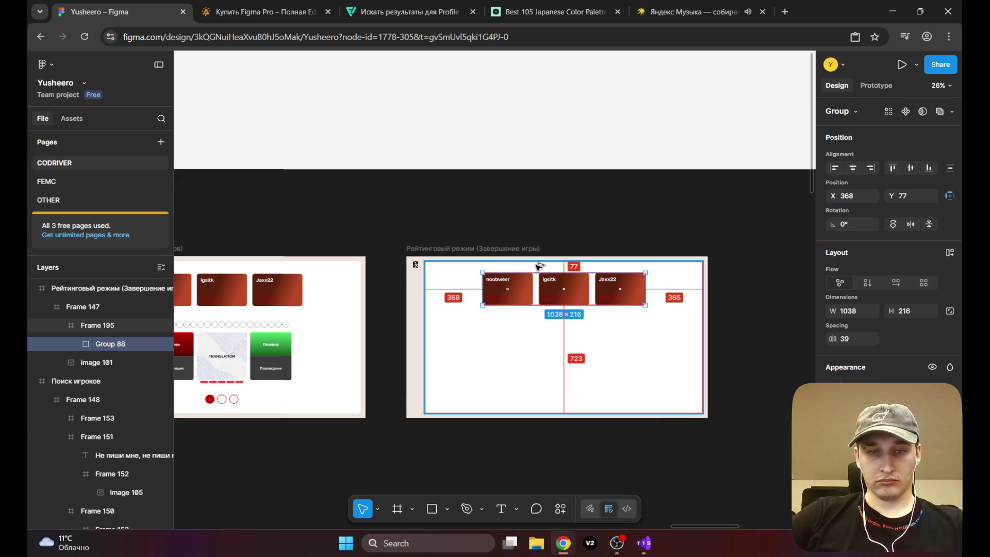
Step: Group the three Этап ответов player cards as Group 89 at X 373, Y 84
{"action": "left_click", "coordinate": [290, 283]}
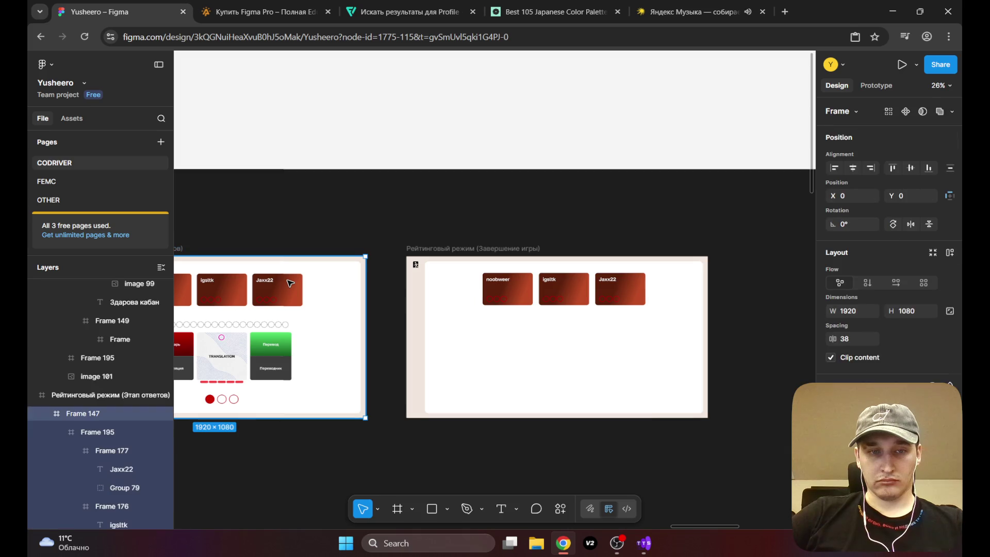
{"action": "key", "text": "shift+2"}
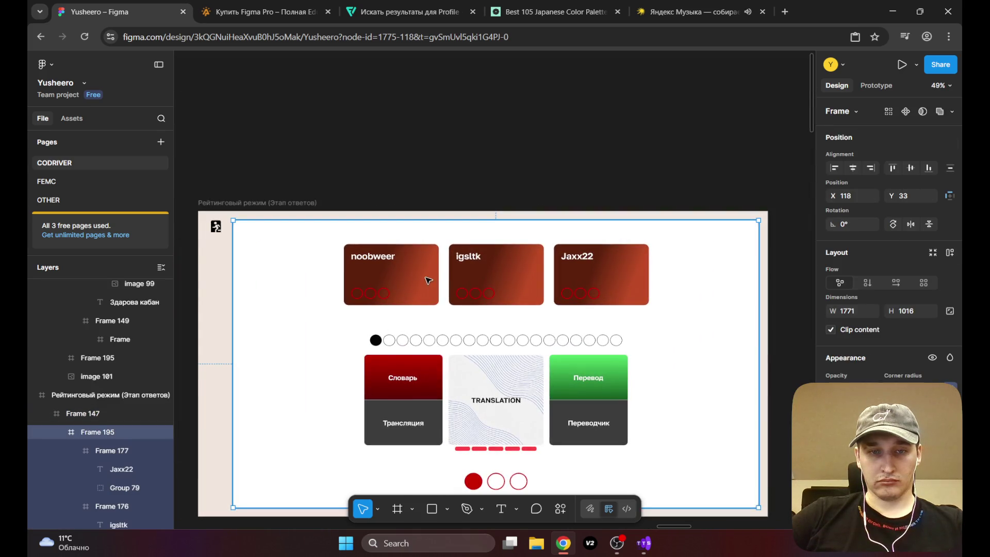
{"action": "left_click", "coordinate": [426, 279]}
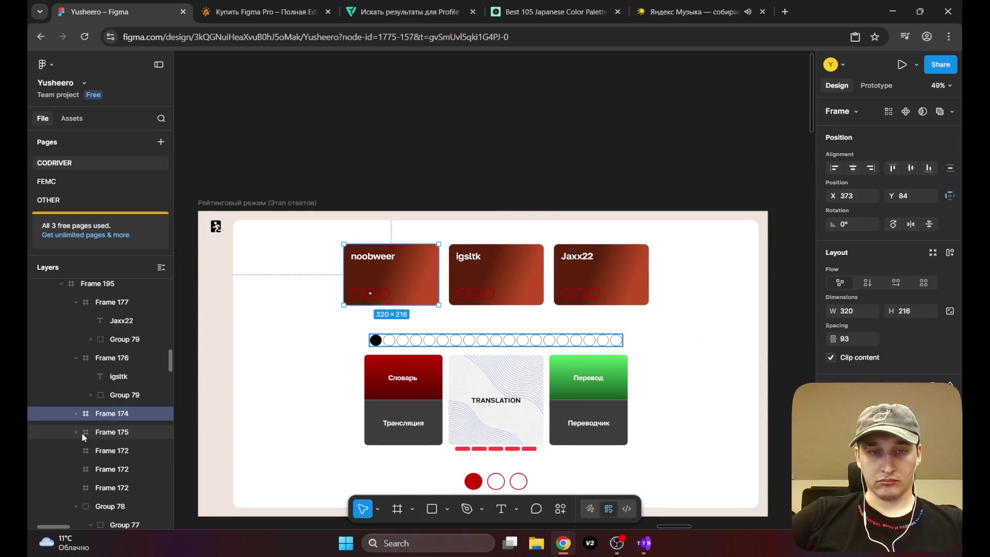
{"action": "left_click", "coordinate": [76, 358]}
{"action": "left_click", "coordinate": [76, 302]}
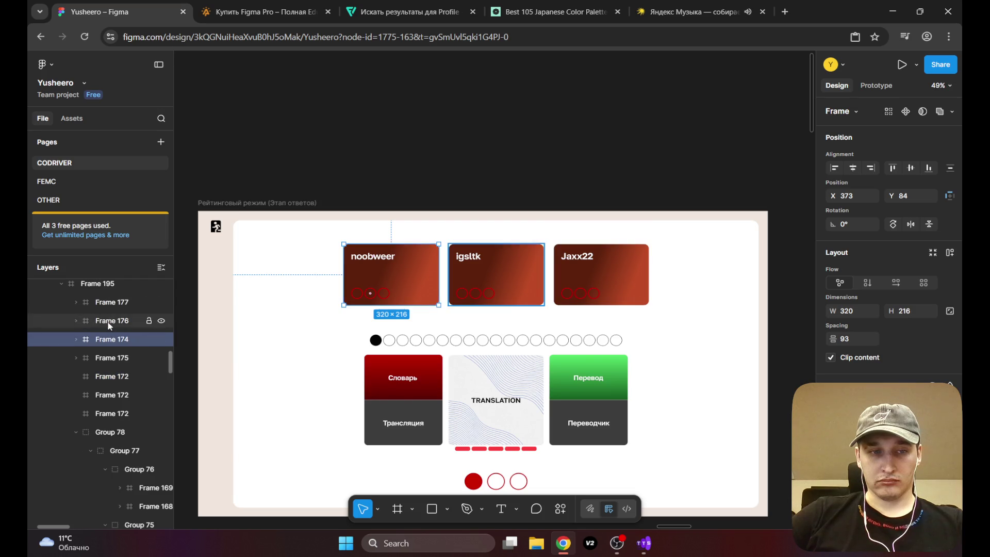
{"action": "left_click", "coordinate": [103, 320]}
{"action": "left_click", "coordinate": [108, 304]}
{"action": "left_click", "coordinate": [110, 340], "text": "shift"}
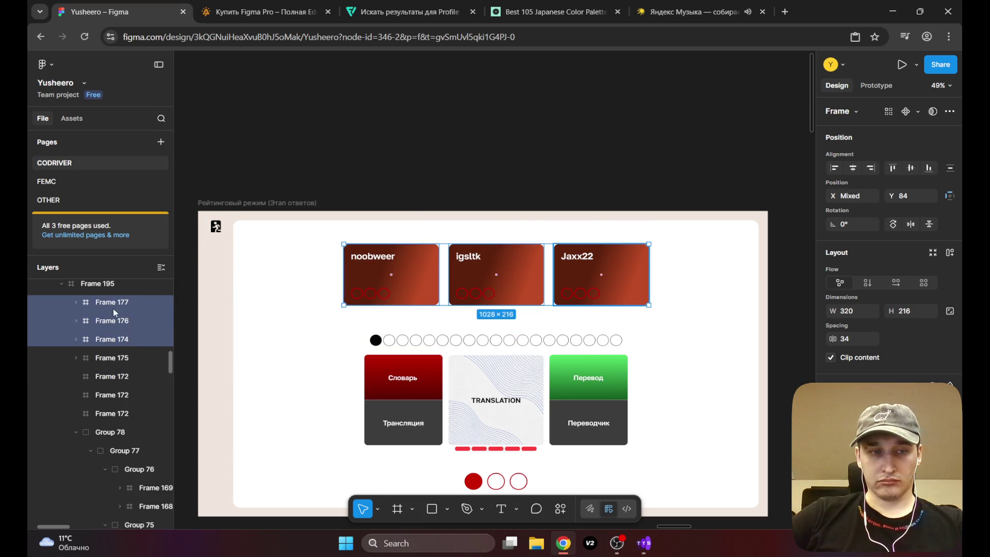
{"action": "right_click", "coordinate": [114, 308]}
{"action": "left_click", "coordinate": [149, 241]}
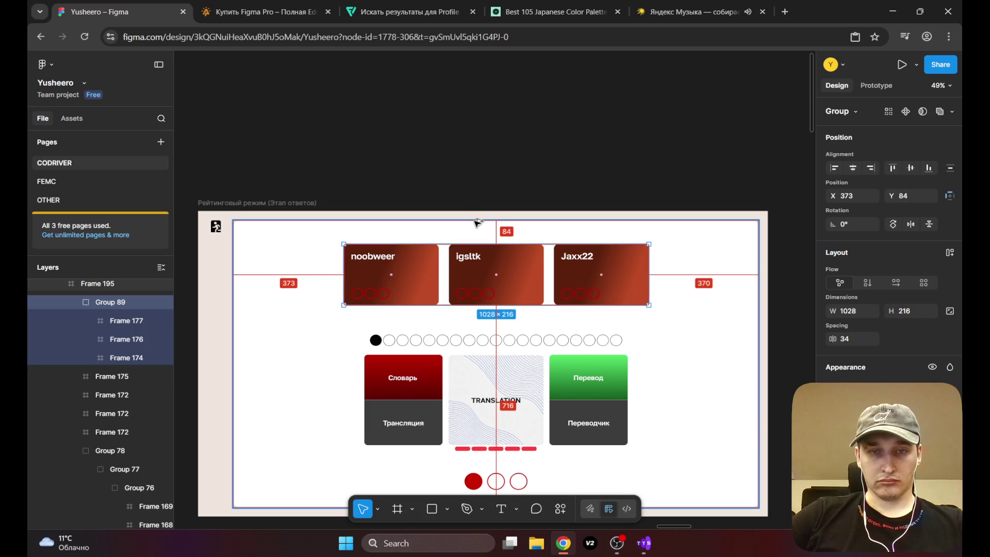
{"action": "scroll", "coordinate": [629, 184], "scroll_direction": "down", "scroll_amount": 5}
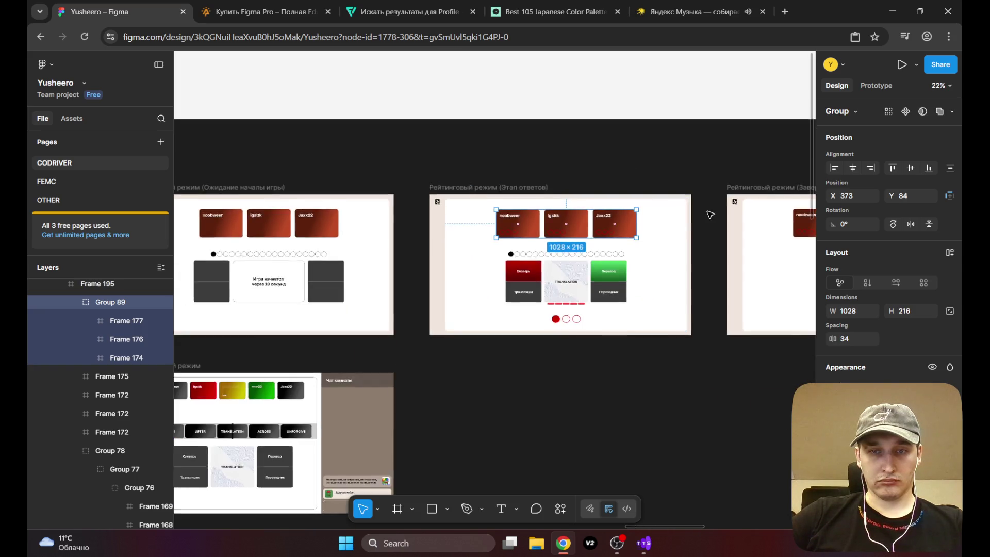